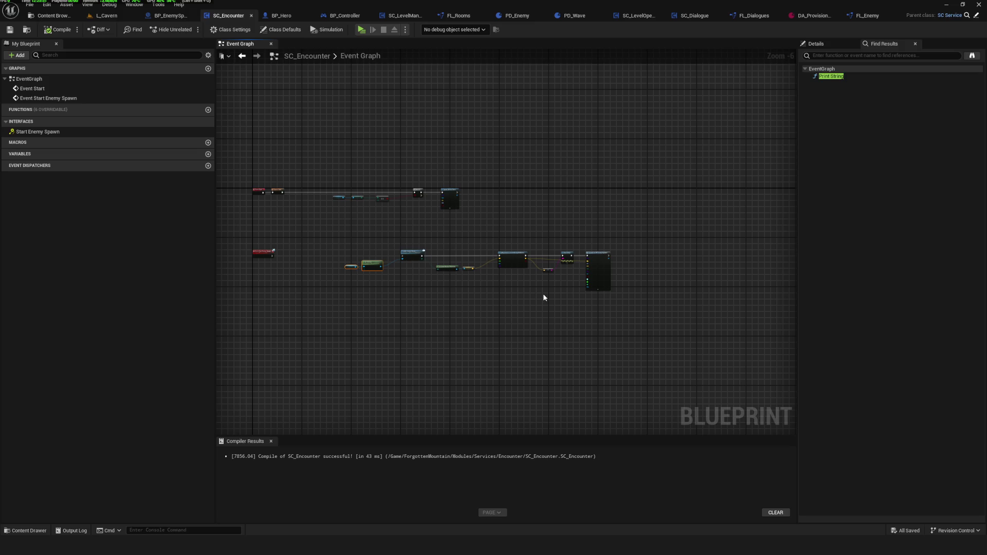
Pan and zoom the SC_Encounter graph toward the spawn event chain.
drag(277, 284, 296, 282)
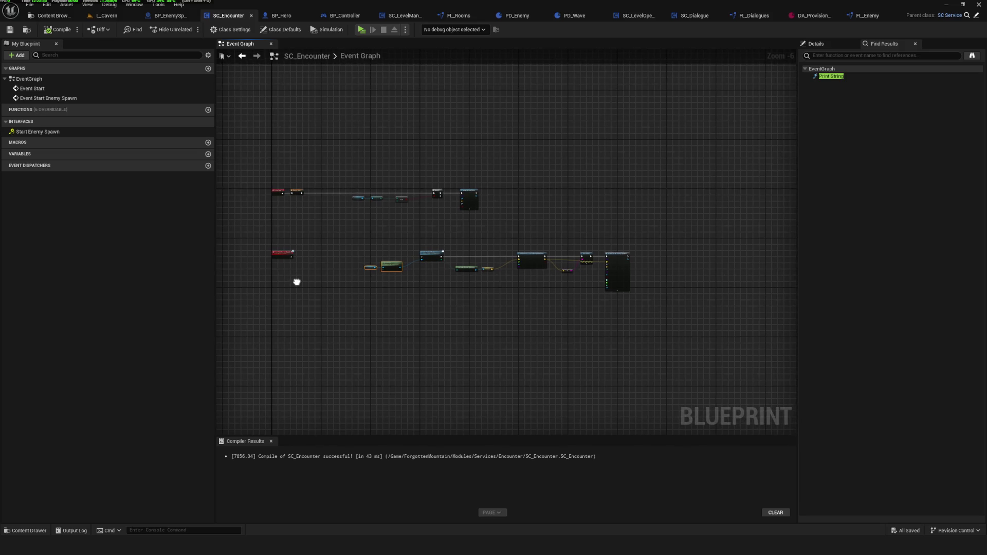
scroll(355, 269, up, 4)
mouse_move(351, 251)
mouse_down()
mouse_move(751, 250)
mouse_move(594, 262)
mouse_up()
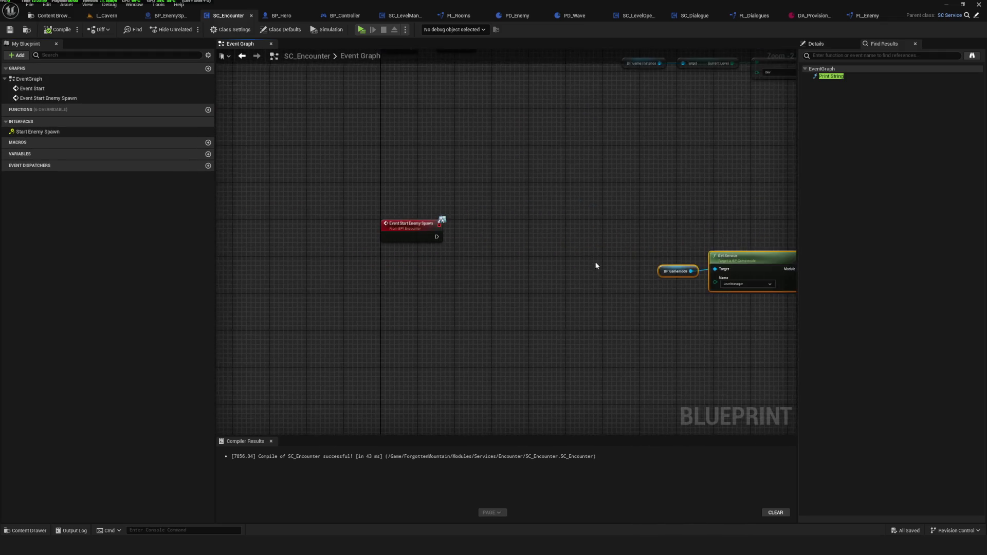
scroll(378, 239, up, 2)
mouse_move(527, 252)
mouse_down()
mouse_move(486, 249)
mouse_move(326, 304)
mouse_move(371, 298)
mouse_up()
scroll(344, 304, down, 5)
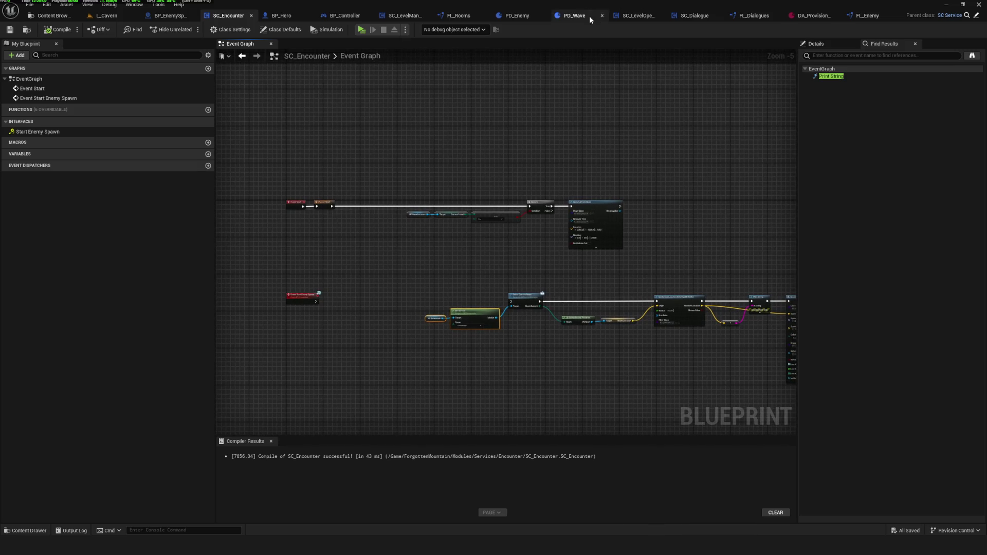
In SC_Dialogue, bring the Is Valid Dialogues entry and Lib Getter Pool Keeper nodes into view.
click(694, 15)
drag(539, 108, 610, 159)
drag(271, 170, 486, 183)
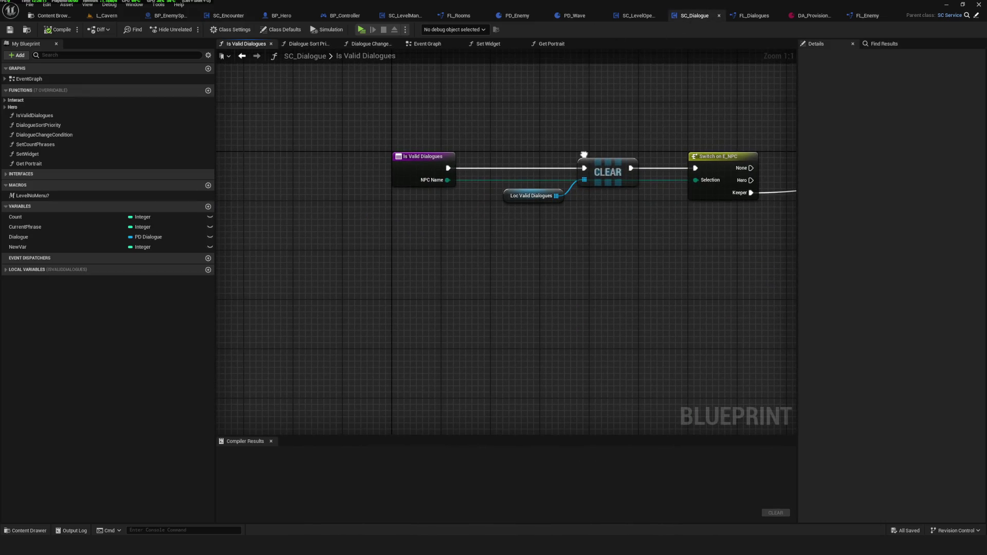
drag(584, 155, 582, 154)
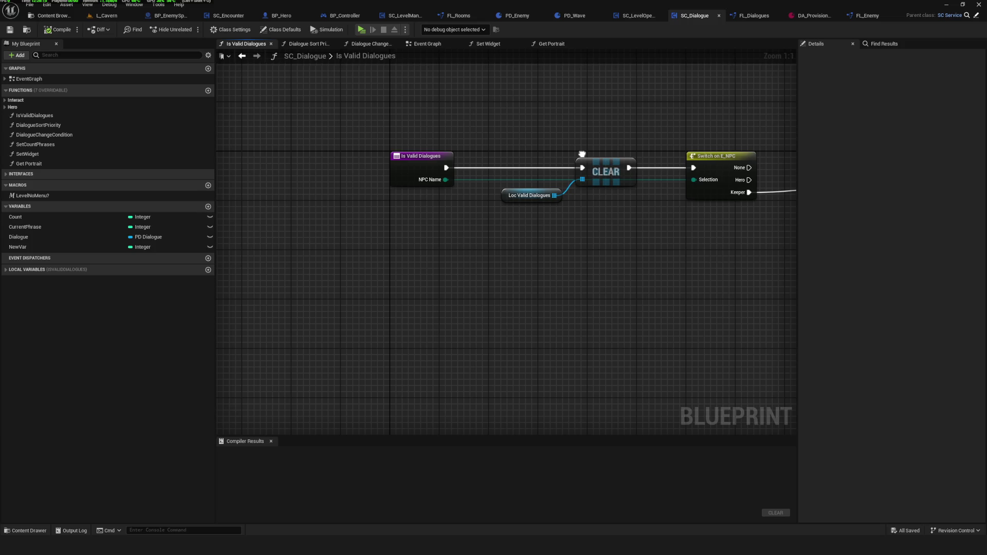
mouse_move(582, 154)
mouse_down()
mouse_move(470, 193)
mouse_move(550, 251)
mouse_up()
From the dialogue event chain, open the Is Valid Dialogues function and show its For Each Loop.
click(427, 44)
scroll(550, 249, down, 3)
scroll(344, 245, up, 4)
scroll(324, 267, up, 1)
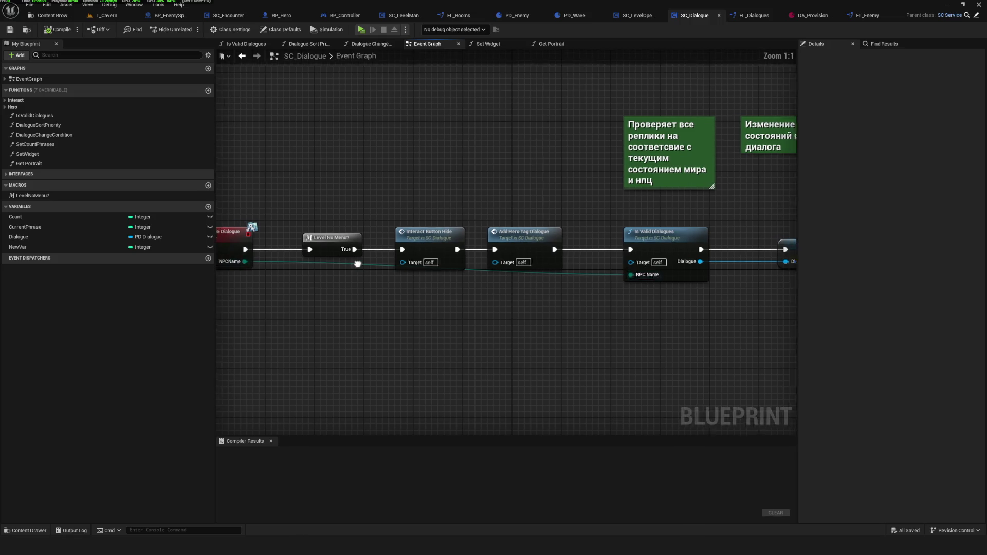
drag(334, 265, 455, 257)
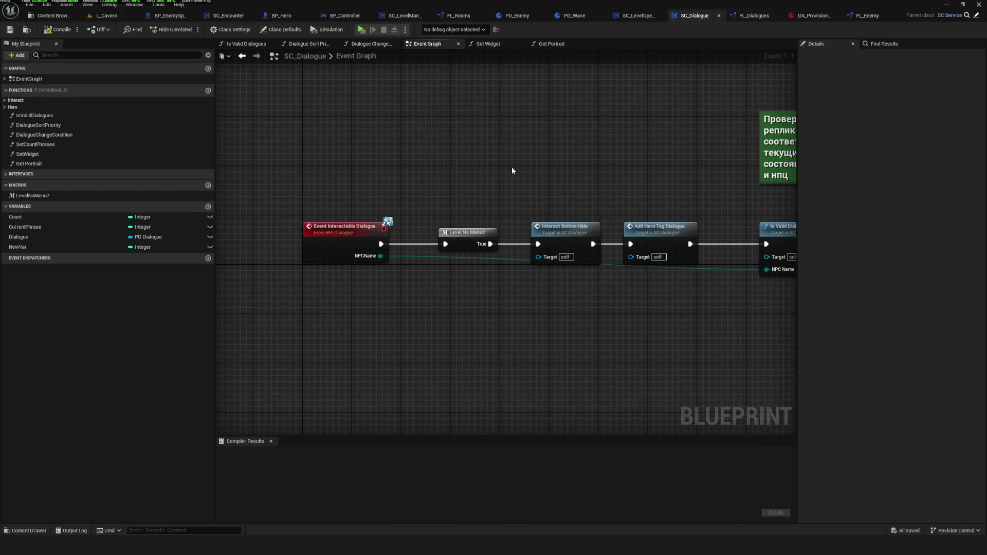
scroll(511, 167, down, 5)
scroll(510, 206, up, 4)
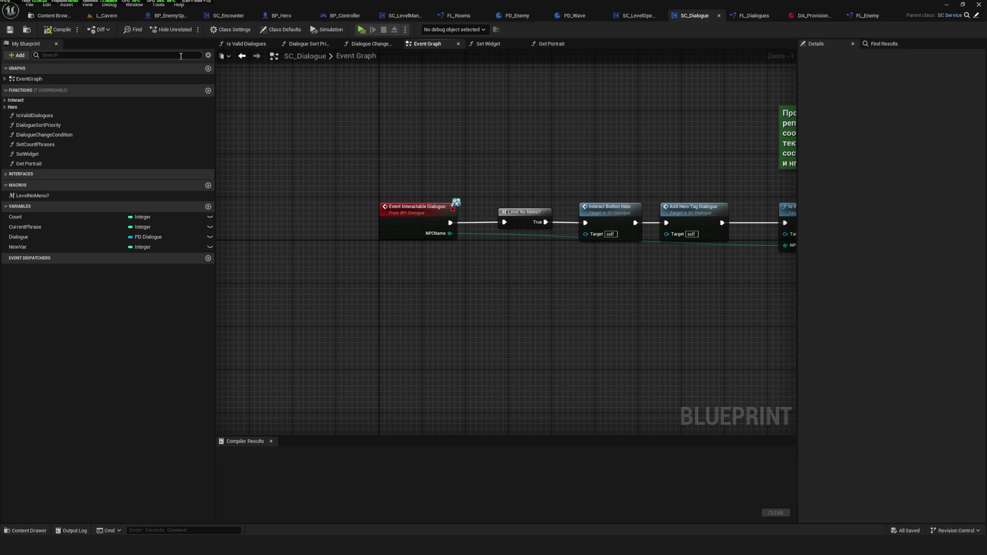
scroll(417, 275, up, 1)
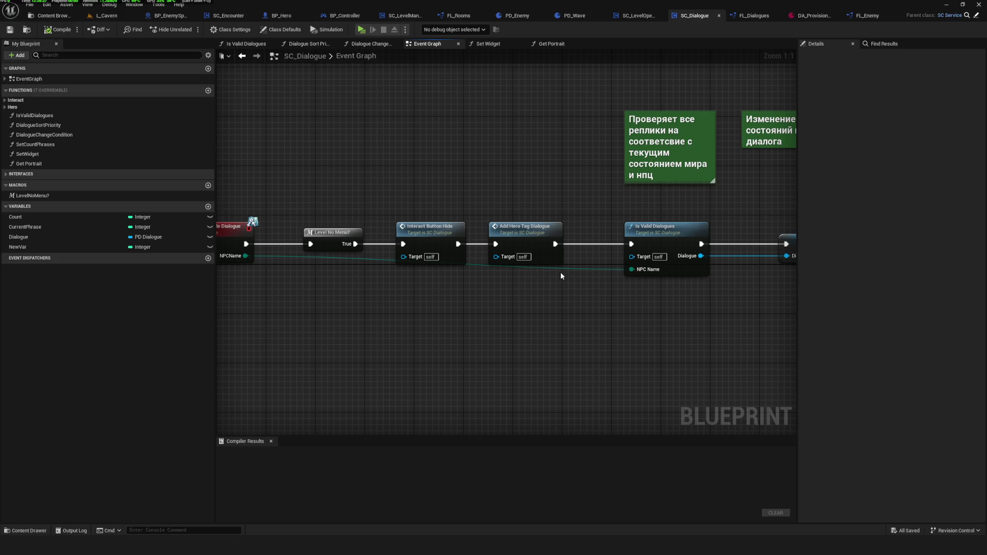
click(659, 266)
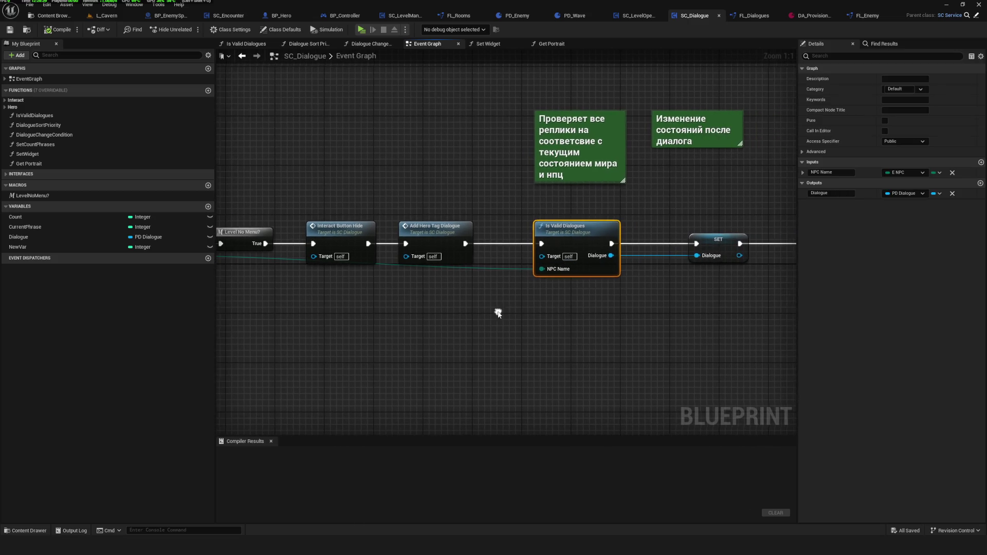
double_click(563, 235)
mouse_move(563, 241)
mouse_down()
mouse_move(239, 251)
mouse_move(316, 240)
mouse_up()
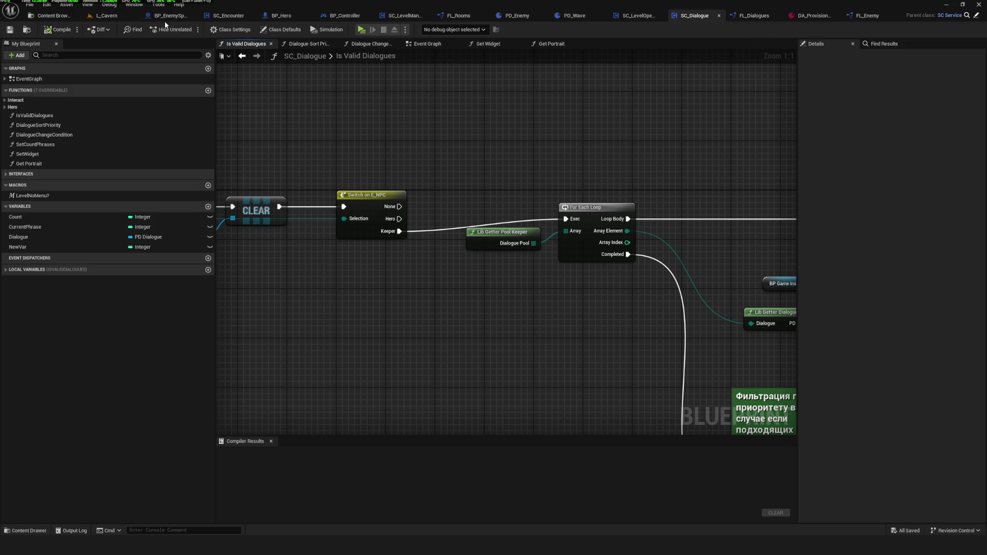
Open SC_LevelOpener's Spawn Init function from the LevelOpener folder.
click(401, 16)
scroll(600, 187, down, 6)
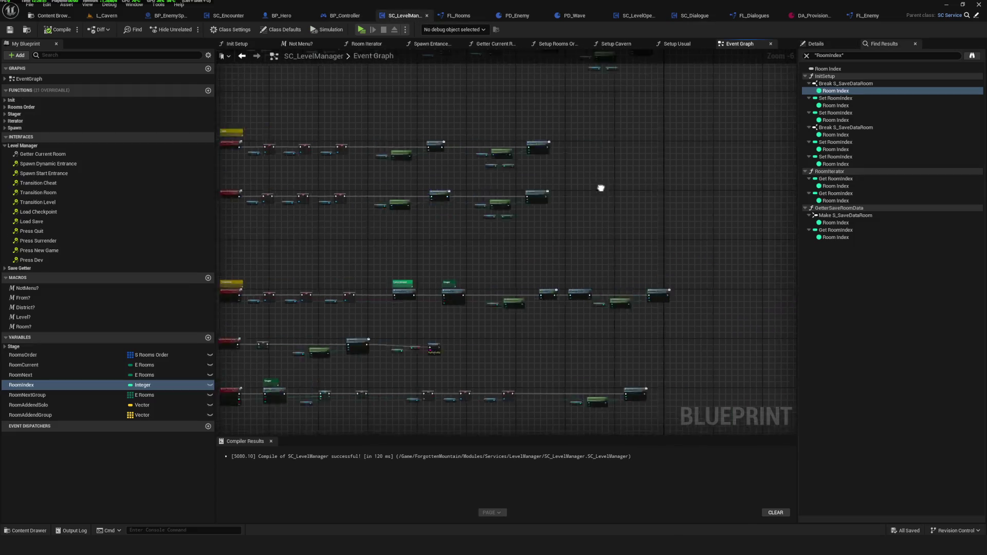
scroll(476, 238, up, 5)
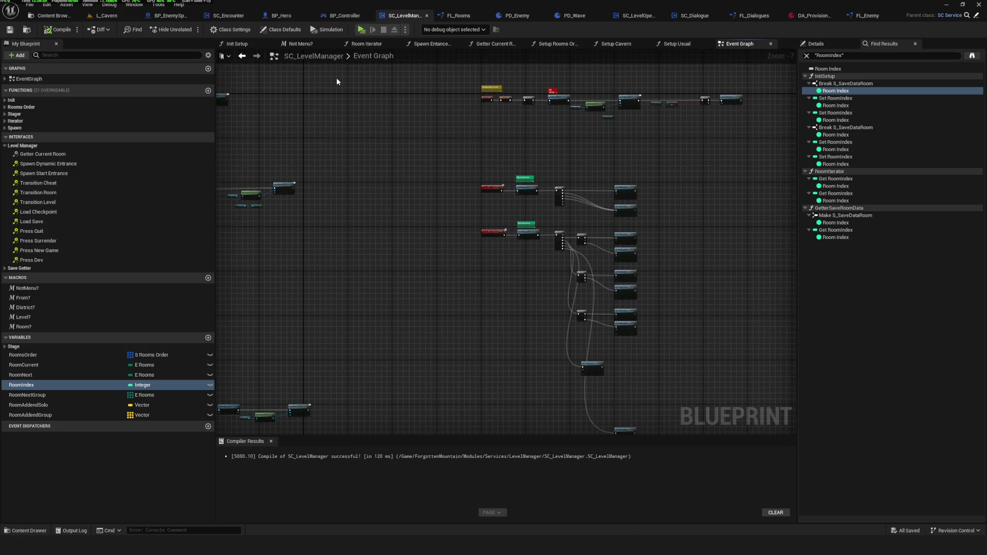
click(51, 15)
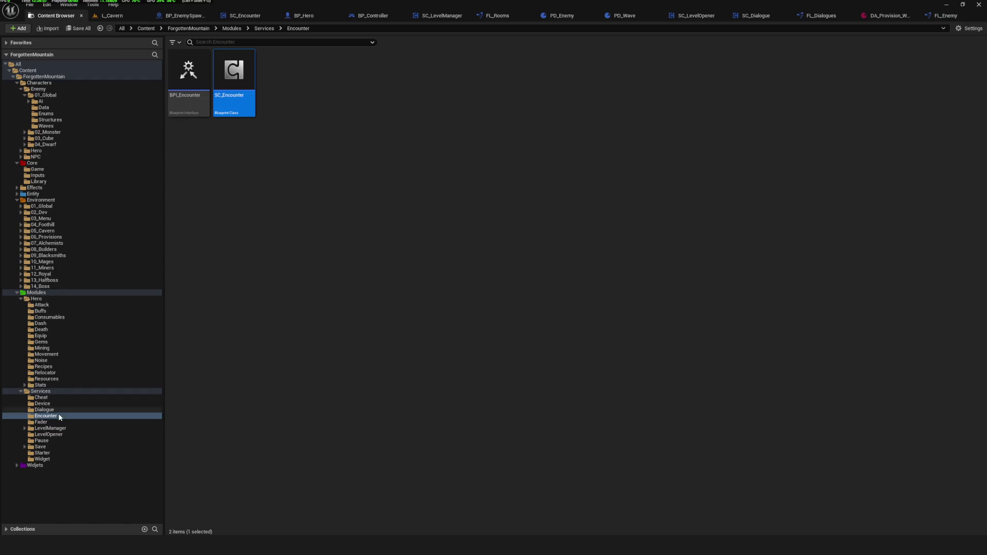
click(69, 434)
double_click(235, 96)
scroll(726, 230, up, 5)
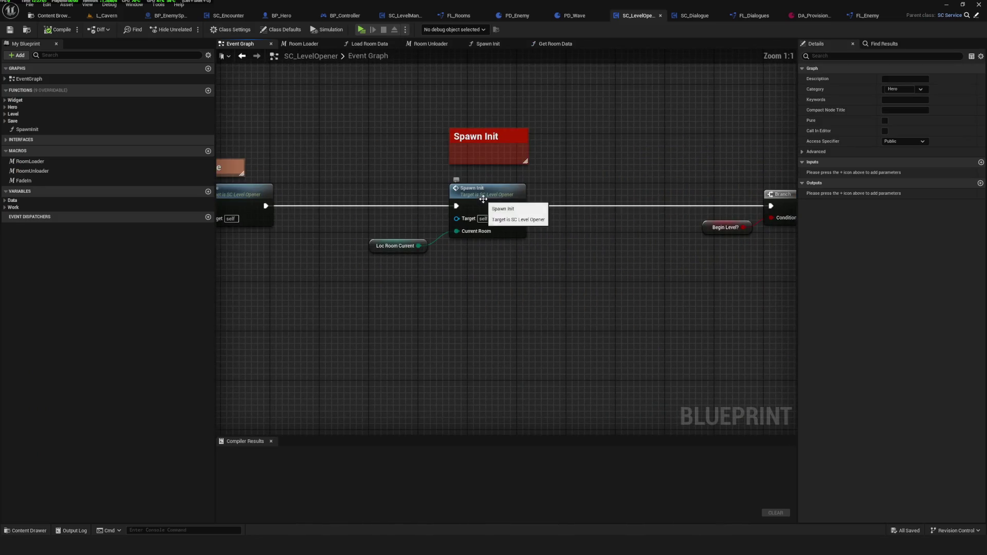
double_click(481, 198)
Reposition the Get Service, BP Gamemode and Start Enemy Spawn nodes, then return to the LevelOpener assets.
scroll(445, 292, up, 3)
drag(472, 185, 669, 264)
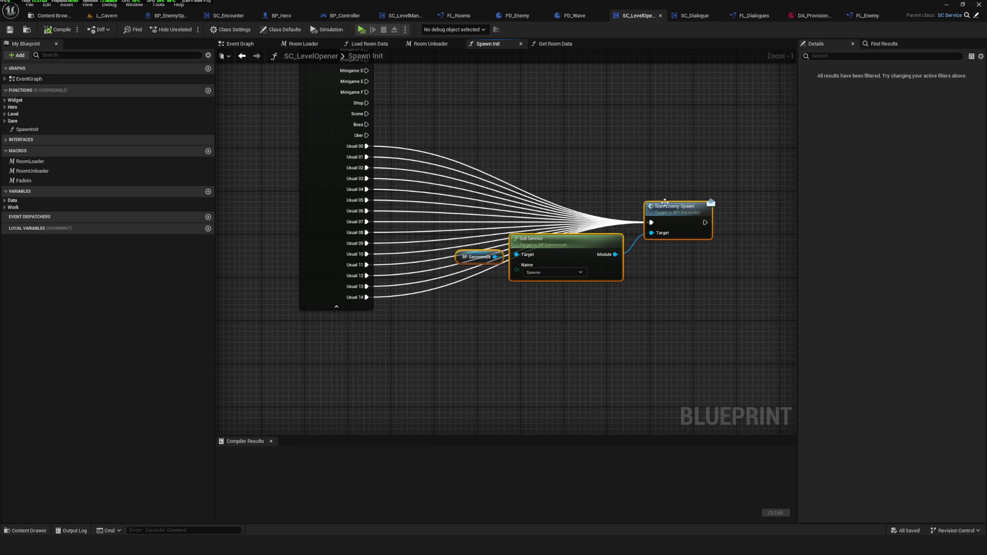
drag(566, 240, 625, 251)
click(509, 295)
mouse_move(530, 267)
mouse_down()
mouse_move(497, 309)
mouse_move(535, 287)
mouse_up()
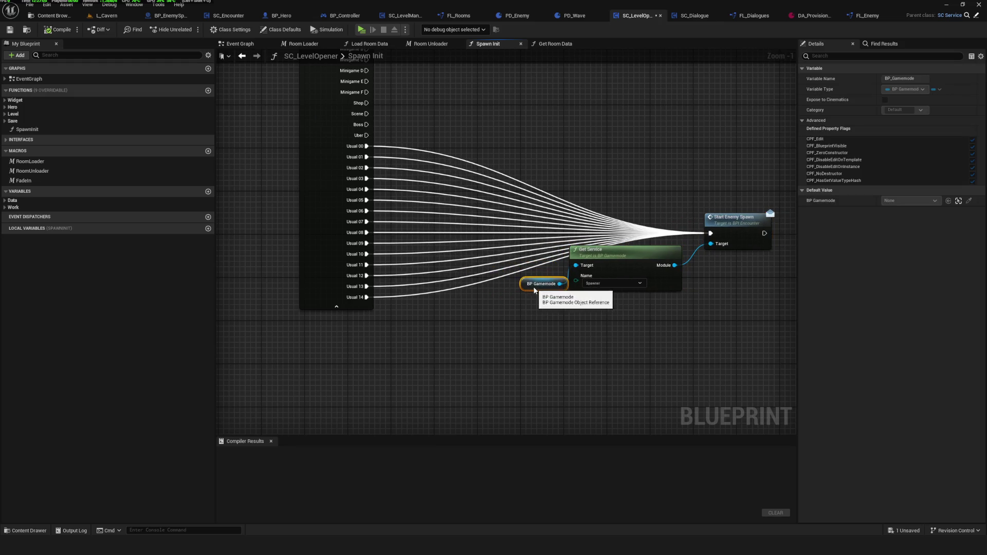
click(636, 228)
mouse_move(636, 228)
mouse_down()
mouse_move(663, 229)
mouse_move(654, 229)
mouse_up()
click(57, 16)
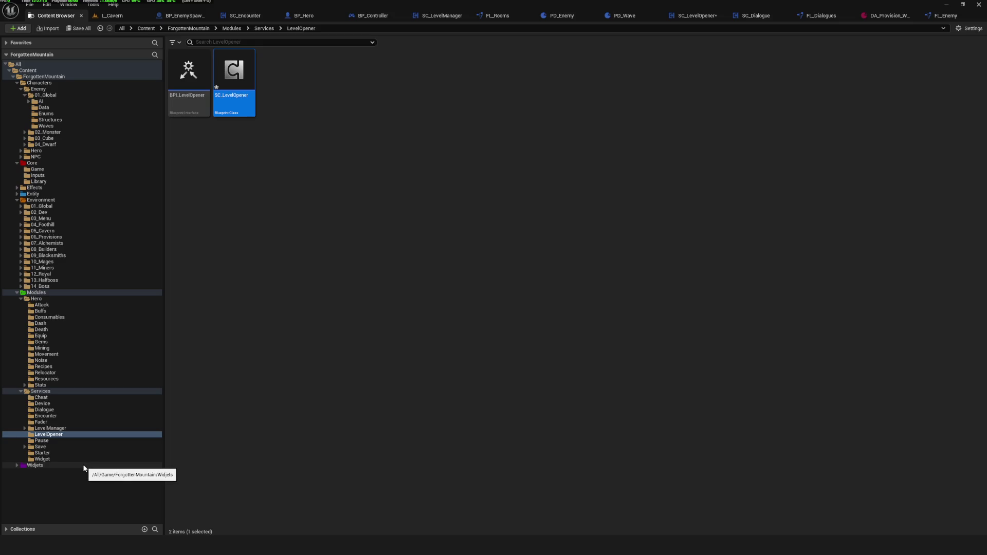
Open BPI_LevelOpener to view its OpenLevel, OpenRoom and GetterRoomData functions.
double_click(186, 71)
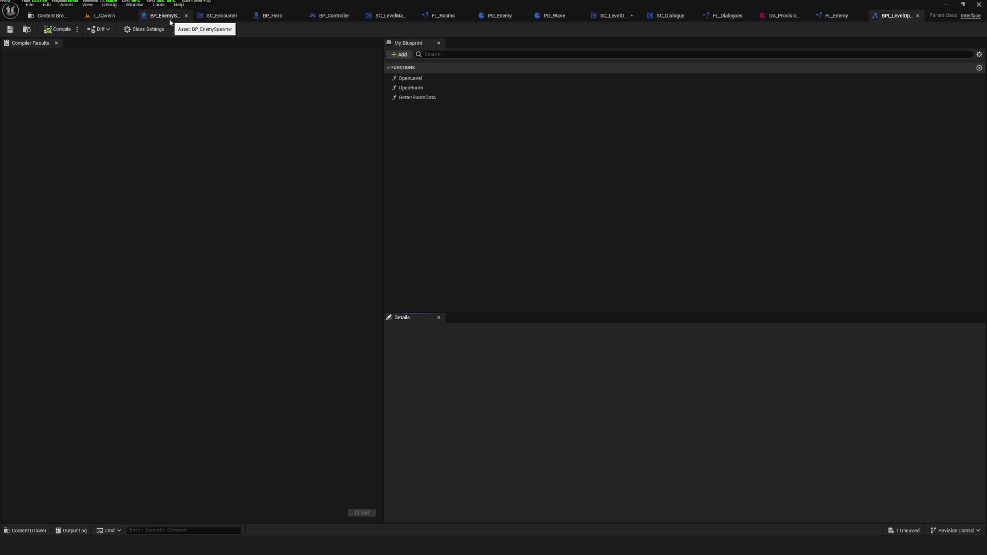
In SC_Encounter, undo an accidental paste of the gamemode and service nodes.
click(214, 16)
scroll(374, 263, up, 3)
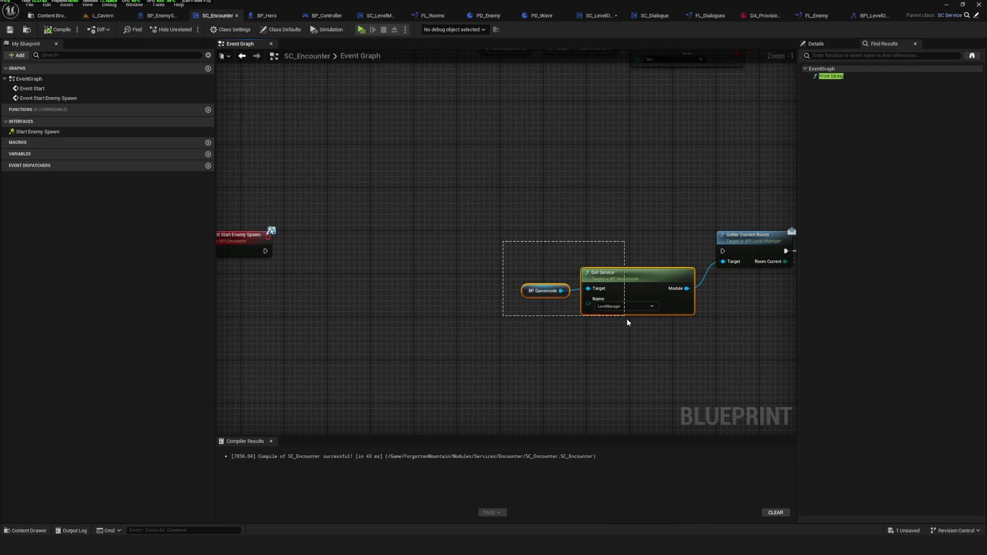
key(ctrl+w)
key(ctrl+z)
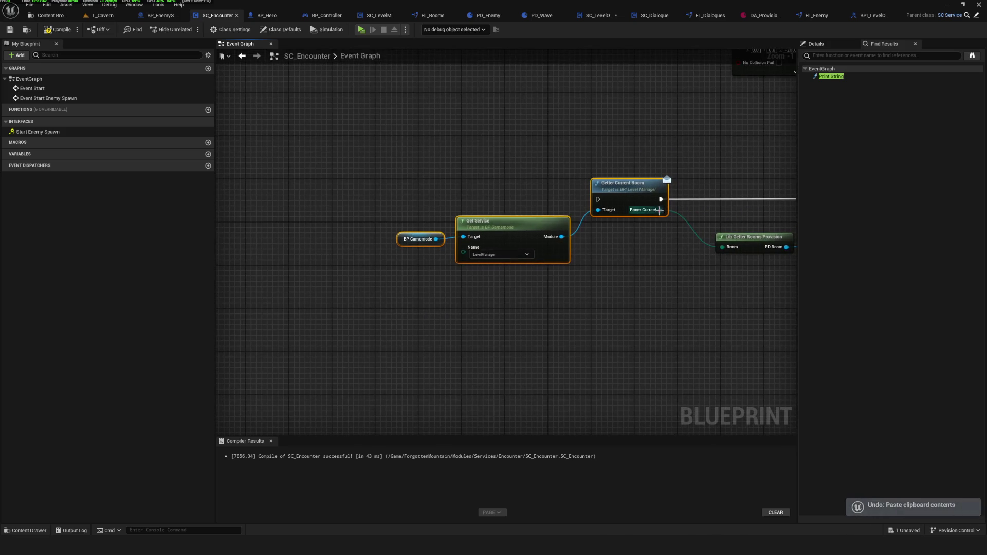
scroll(724, 205, down, 4)
Move the three service nodes beside the spawn event and wire Event Start Enemy Spawn to Getter Current Room.
drag(650, 257, 495, 172)
mouse_move(576, 213)
mouse_down()
mouse_move(427, 211)
mouse_move(484, 212)
mouse_up()
scroll(448, 204, up, 5)
mouse_move(380, 203)
mouse_down()
mouse_move(675, 204)
mouse_move(392, 193)
mouse_move(380, 203)
mouse_up()
drag(386, 201, 652, 201)
mouse_move(427, 169)
mouse_down()
mouse_move(690, 245)
mouse_move(695, 208)
mouse_move(702, 227)
mouse_up()
Shift the lower row of wave nodes left and down, then save and compile SC_Encounter.
scroll(702, 226, down, 5)
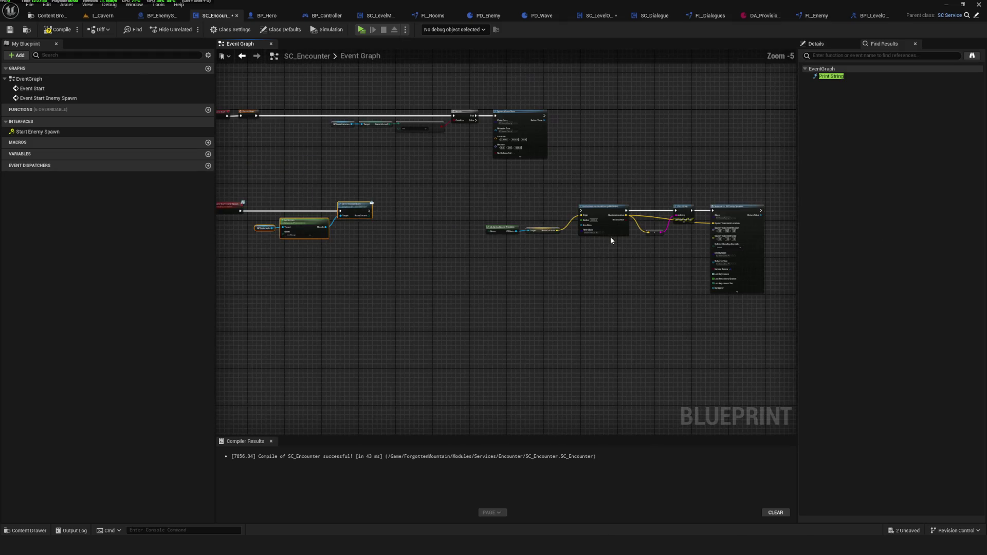
mouse_move(706, 266)
mouse_down()
mouse_move(501, 303)
mouse_move(316, 233)
mouse_move(470, 296)
mouse_up()
scroll(395, 233, up, 4)
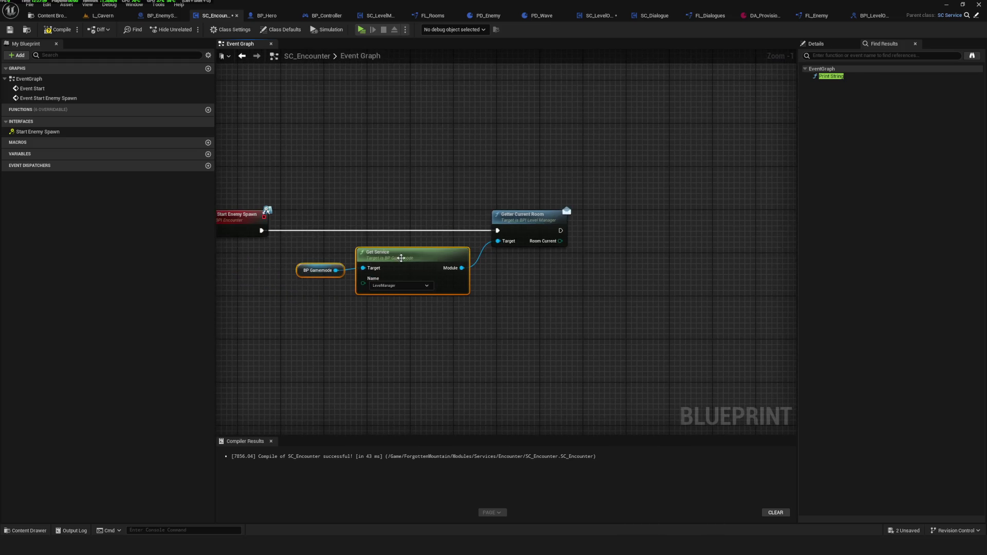
key(ctrl+s)
click(65, 33)
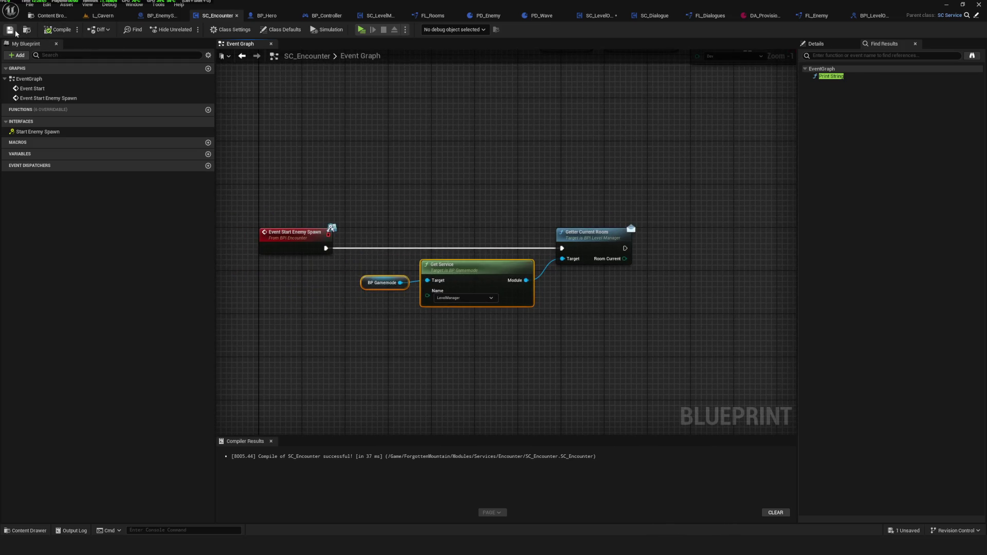
scroll(494, 231, up, 1)
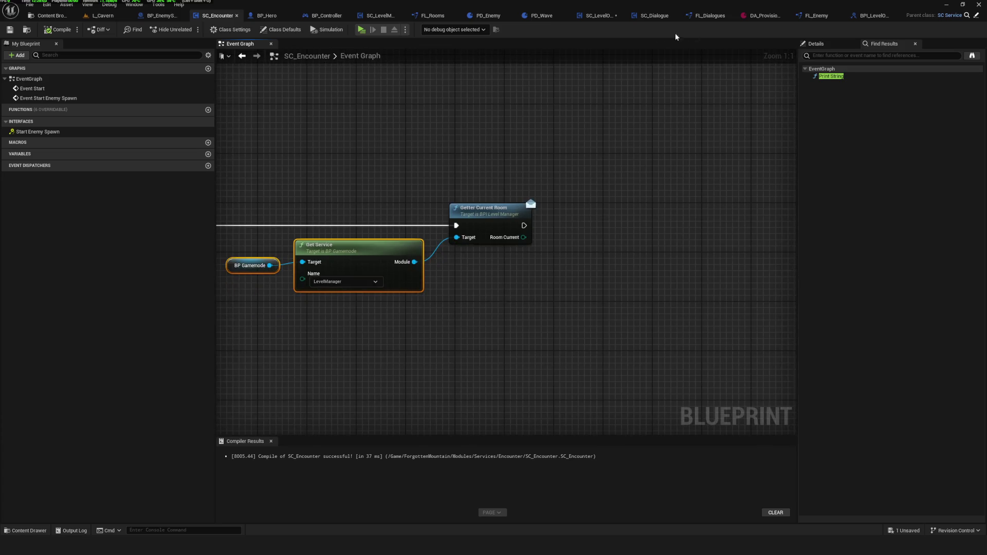
click(599, 16)
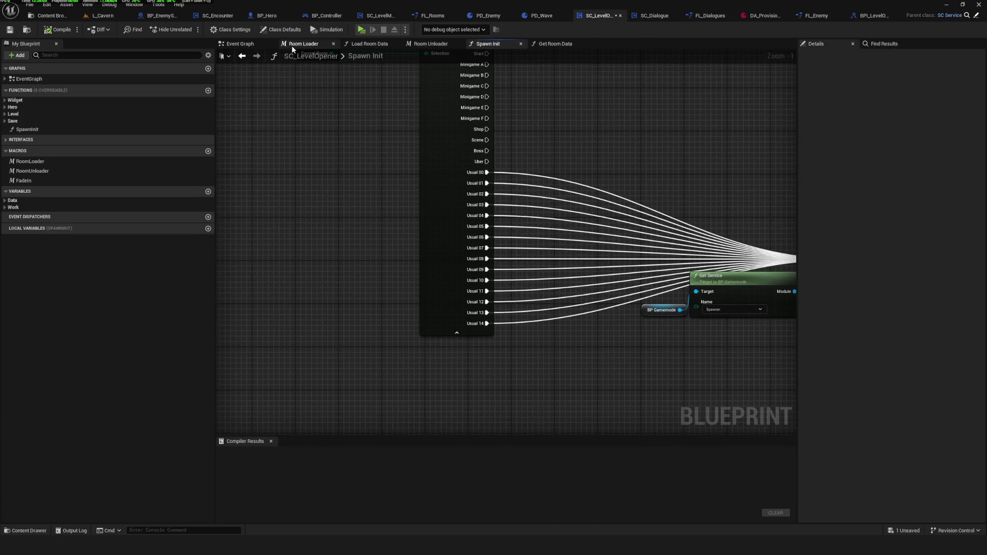
Review the SC_LevelOpener event graph and SC_Dialogue's Event Interactable Dialogue chain.
click(236, 44)
scroll(526, 198, down, 5)
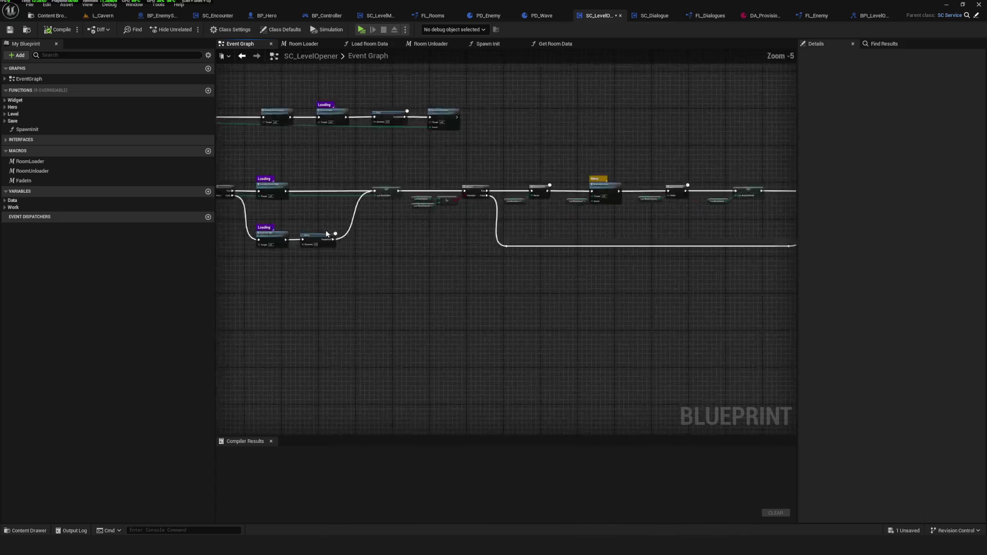
scroll(524, 61, up, 1)
click(654, 15)
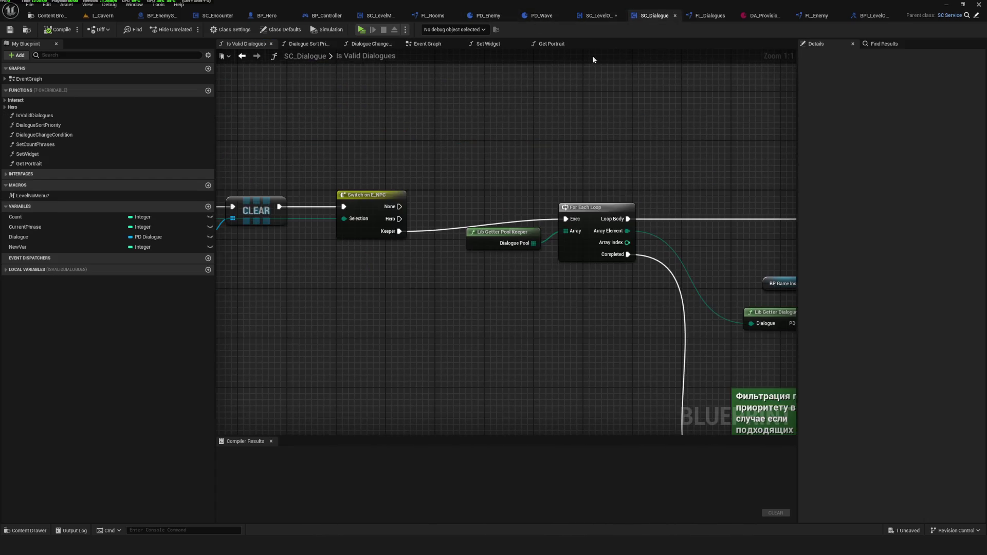
click(242, 55)
mouse_move(493, 234)
mouse_down()
mouse_move(494, 211)
mouse_move(552, 202)
mouse_up()
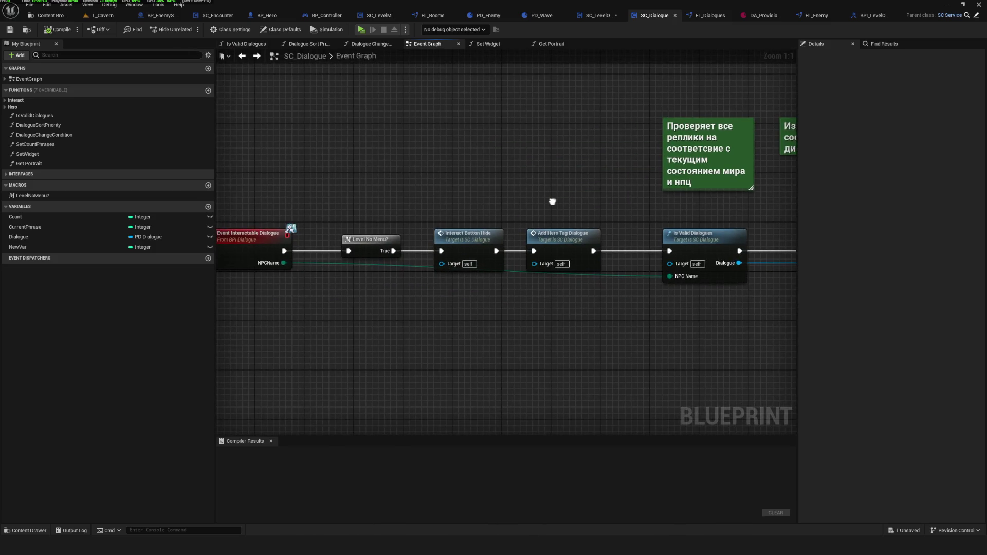
mouse_move(613, 208)
mouse_down()
mouse_move(599, 184)
mouse_move(414, 170)
mouse_up()
mouse_move(230, 184)
mouse_down()
mouse_move(645, 167)
mouse_move(404, 189)
mouse_up()
mouse_move(637, 190)
mouse_down()
mouse_move(584, 185)
mouse_move(789, 188)
mouse_move(591, 167)
mouse_up()
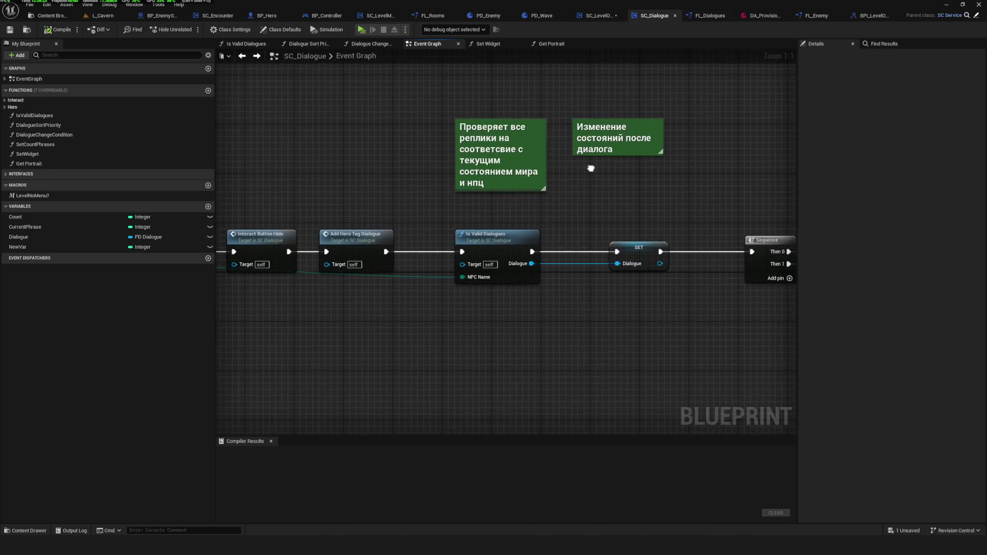
In SC_Encounter, move BP Gamemode, Get Service and Getter Current Room together.
click(216, 15)
drag(306, 191, 577, 247)
mouse_move(504, 214)
mouse_down()
mouse_move(496, 214)
mouse_move(509, 213)
mouse_up()
Add a new function to SC_Encounter named IsValidWave.
click(208, 110)
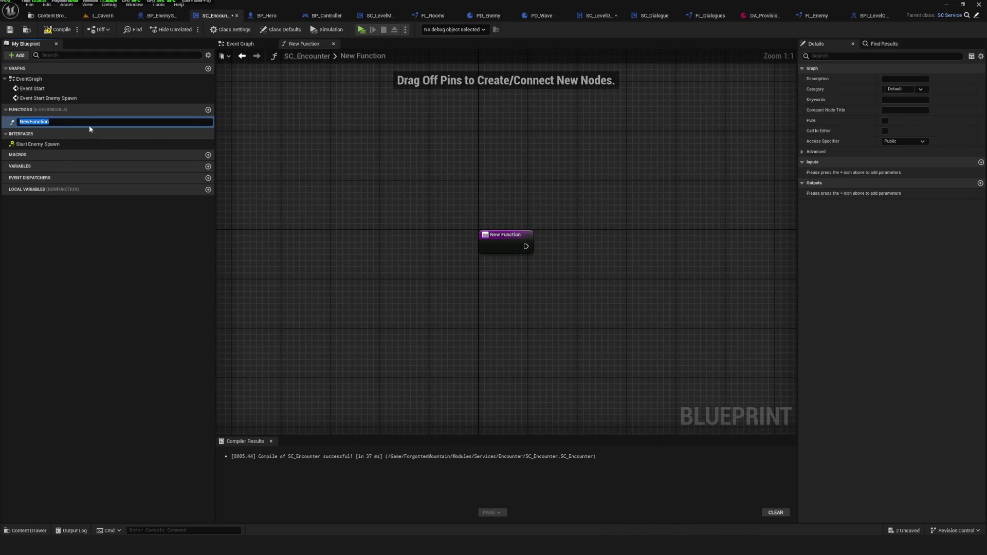
key(BackSpace)
text(isValidWave)
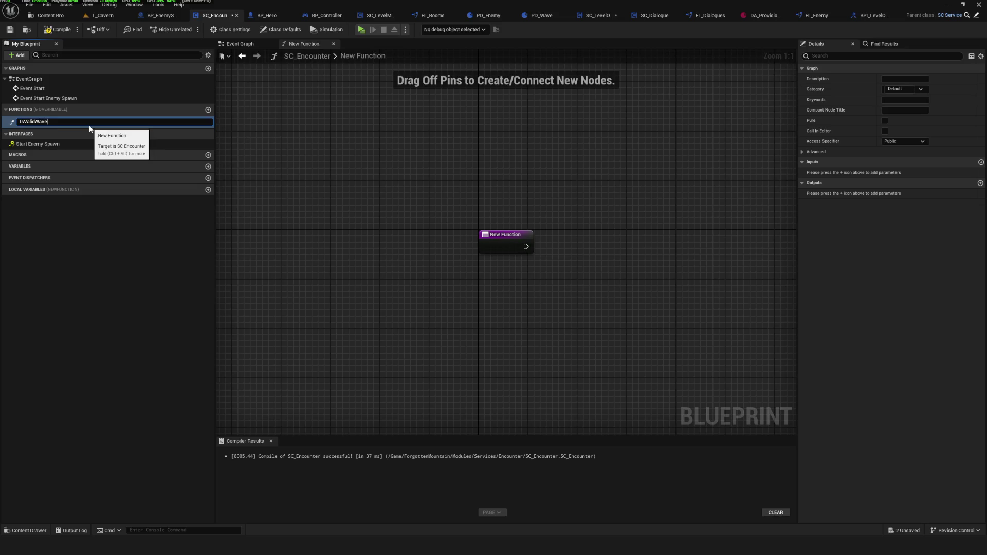
key(Return)
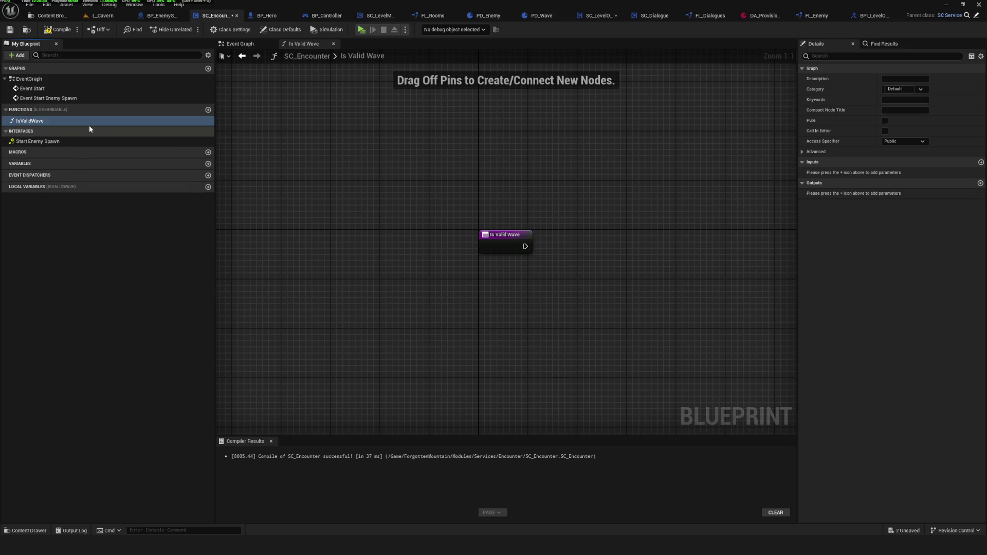
Place an Is Valid Wave call in the event graph, running after Getter Current Room.
mouse_move(57, 123)
mouse_down()
mouse_move(637, 191)
mouse_move(573, 213)
mouse_move(645, 240)
mouse_up()
key(ctrl+z)
key(ctrl+z)
key(ctrl+z)
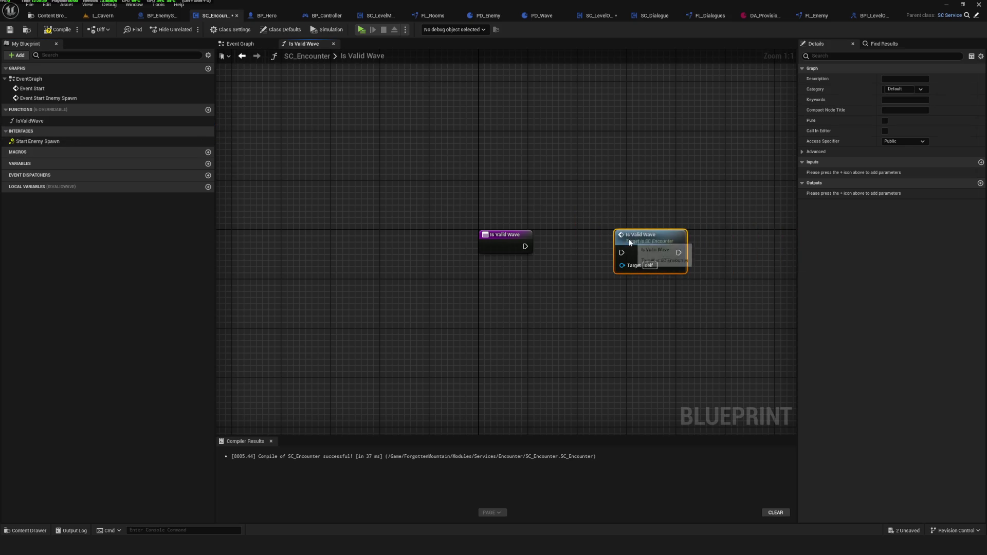
click(232, 44)
key(ctrl+y)
key(ctrl+y)
key(ctrl+y)
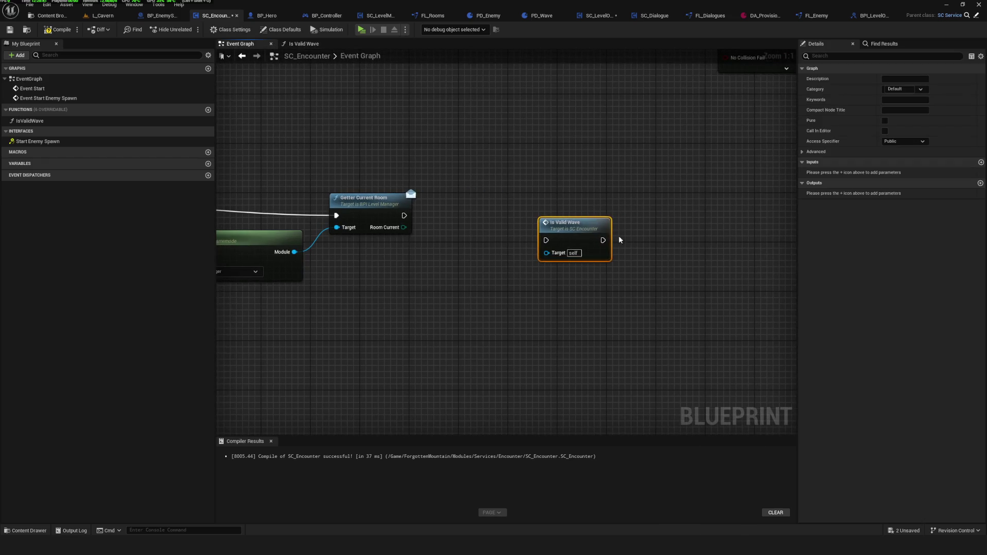
drag(405, 215, 569, 202)
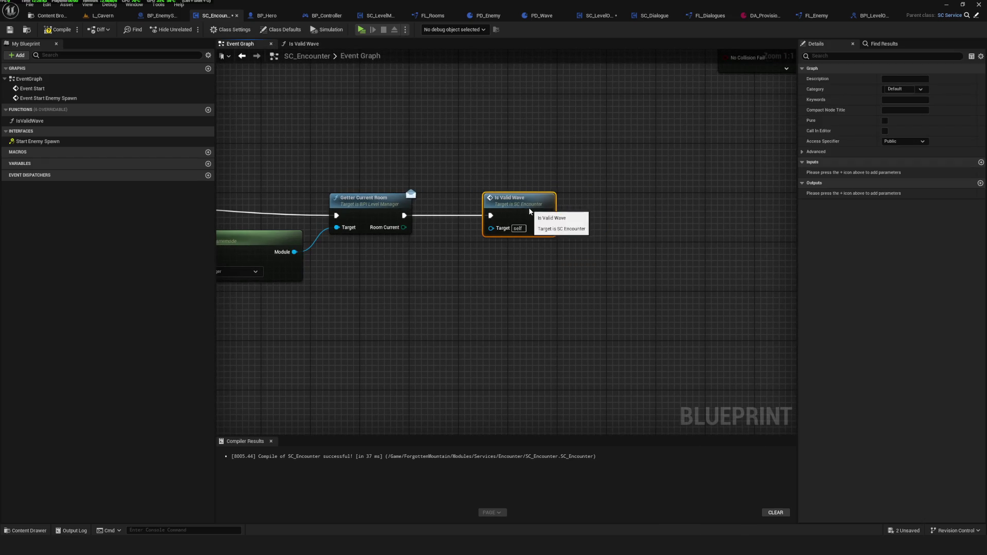
scroll(528, 207, down, 1)
scroll(600, 236, up, 1)
Give IsValidWave an input of type E Rooms and nudge its call node right.
click(981, 162)
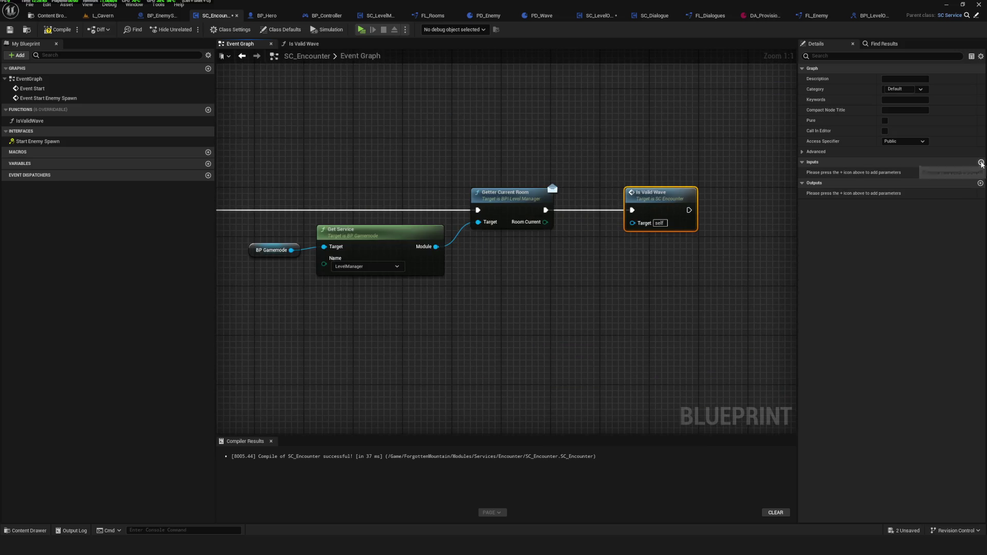
click(906, 172)
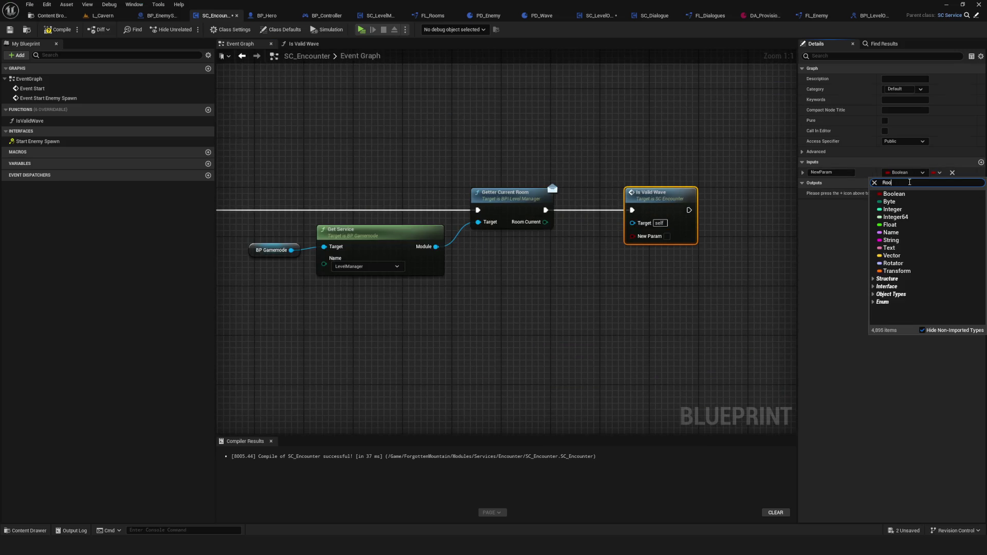
text(m)
key(Return)
click(910, 175)
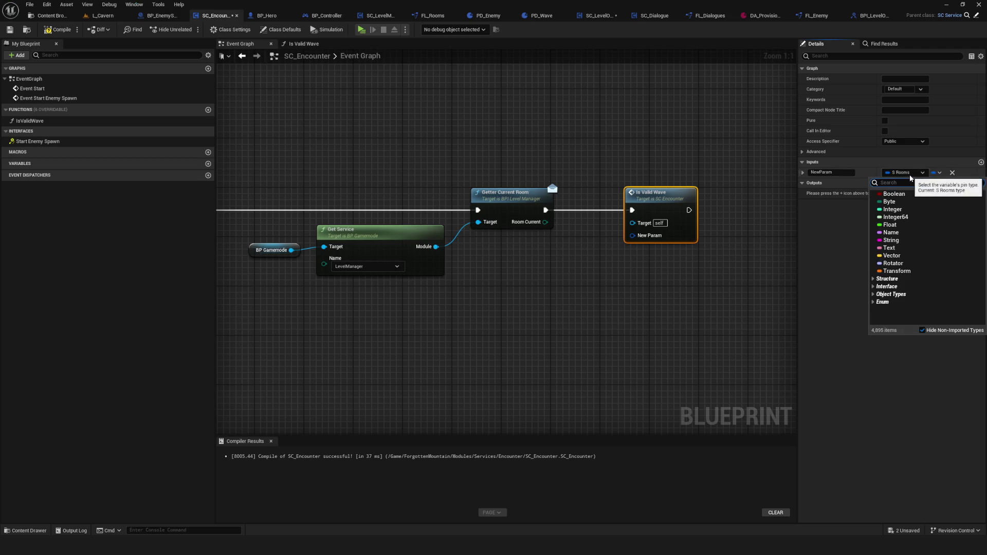
text(Room)
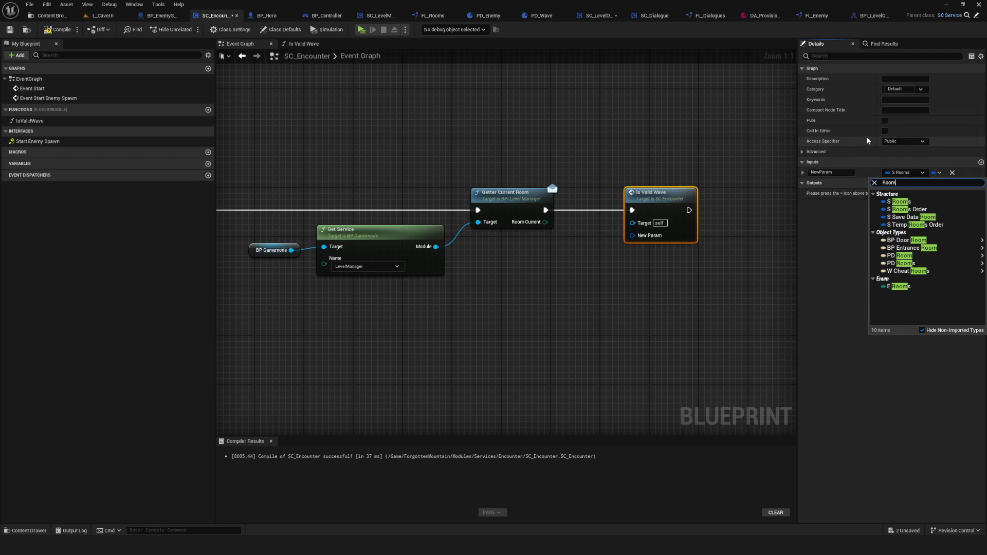
key(Return)
mouse_move(643, 216)
mouse_down()
mouse_move(602, 221)
mouse_move(655, 209)
mouse_up()
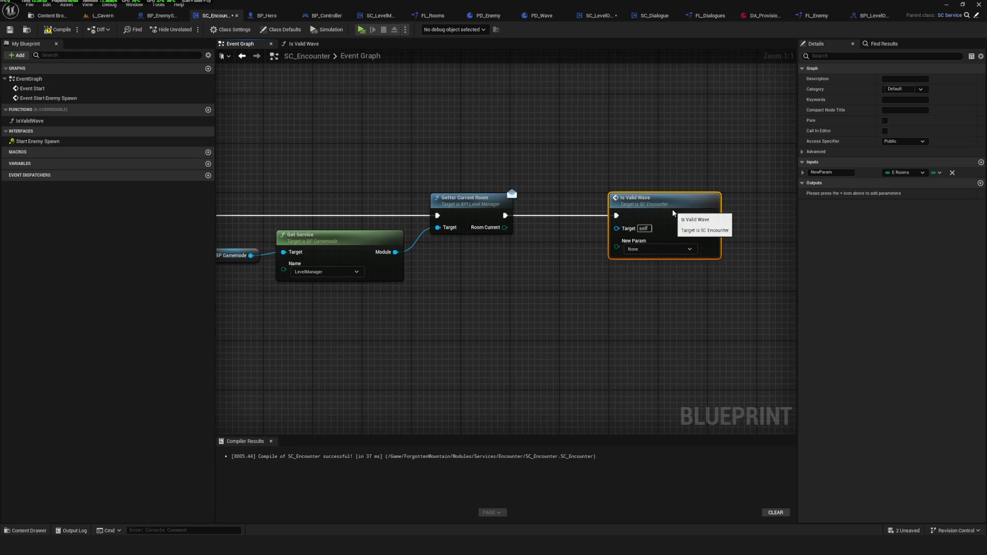
click(494, 206)
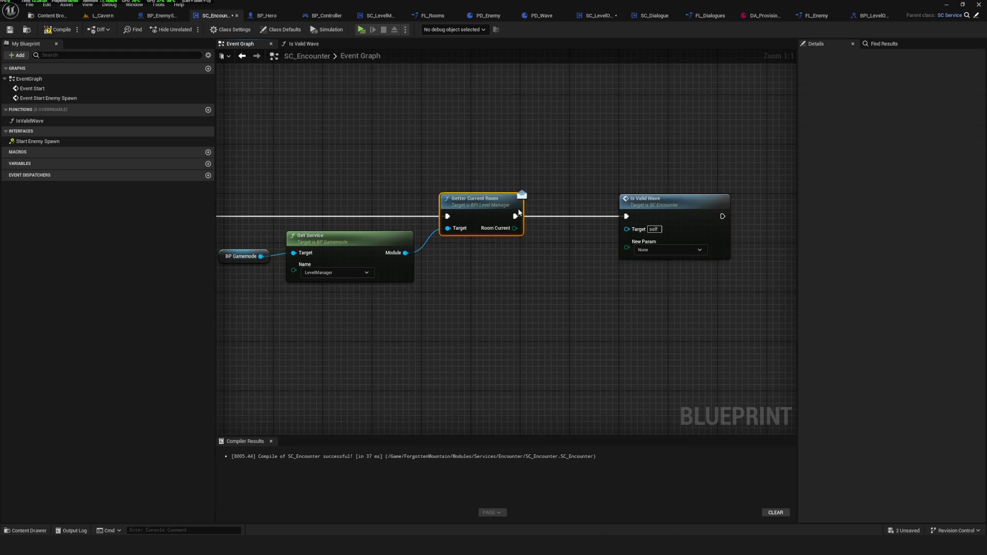
Save and compile SC_Encounter, then open the BPI_LevelOpener interface.
click(10, 30)
click(56, 29)
click(51, 15)
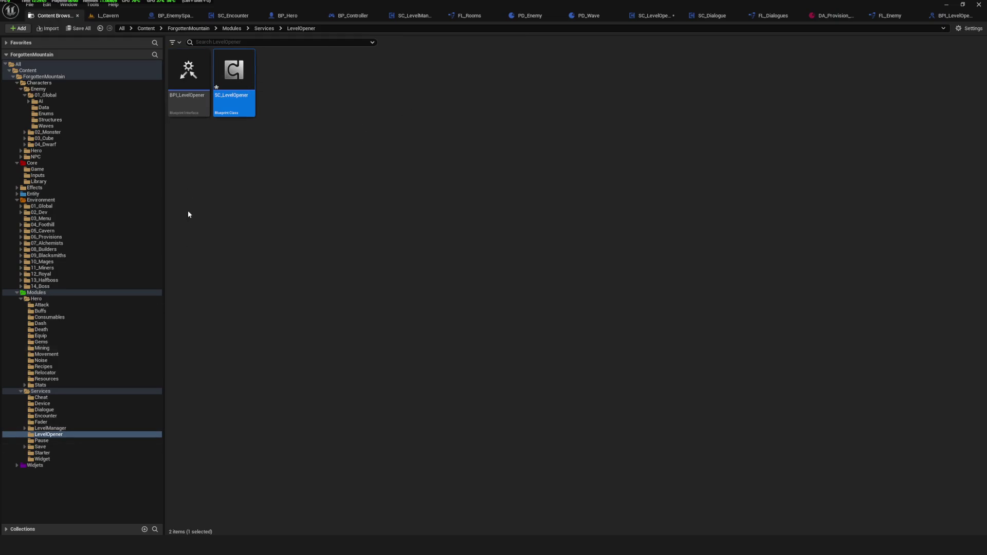
double_click(183, 82)
Check GetterRoomData's inputs and outputs, then browse to the Services/LevelManager folder.
click(405, 99)
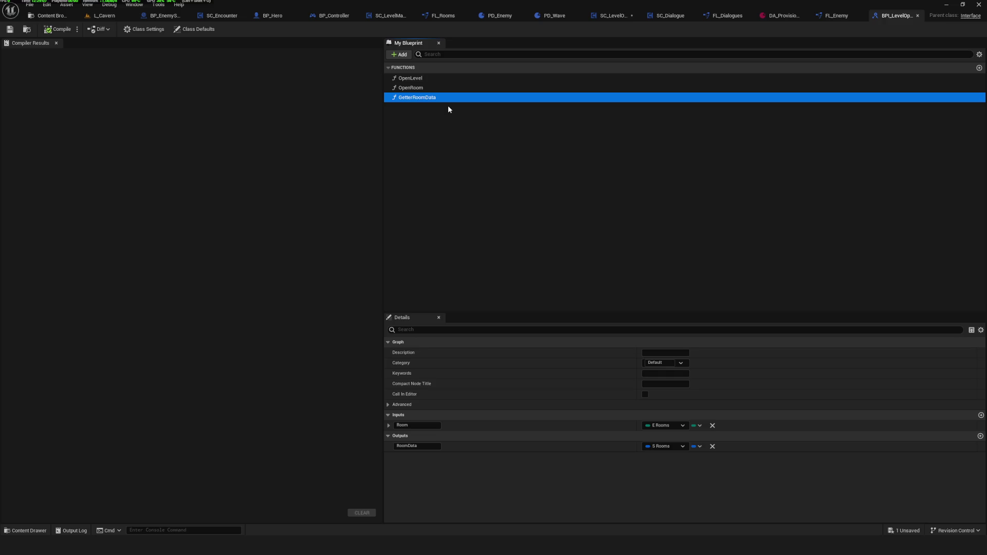
key(ctrl+b)
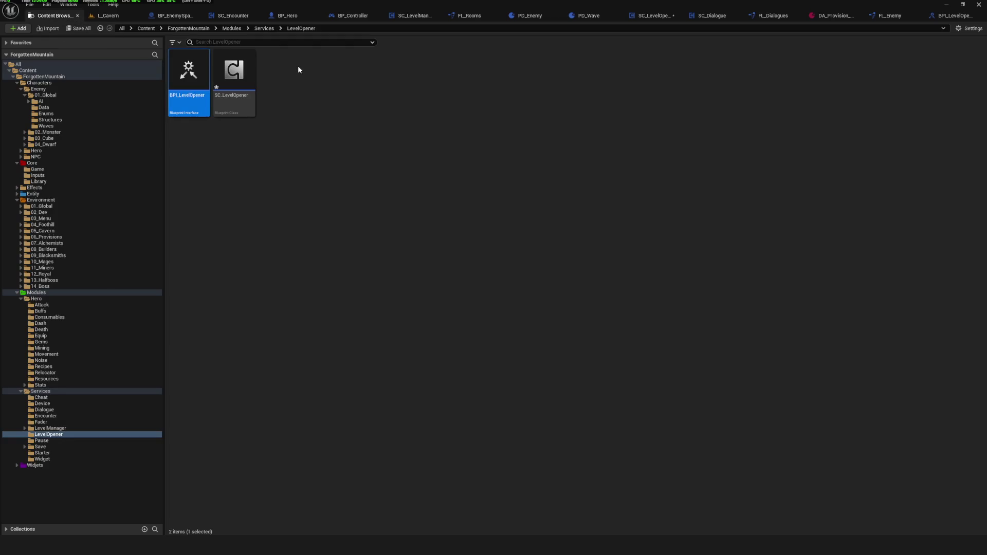
click(50, 428)
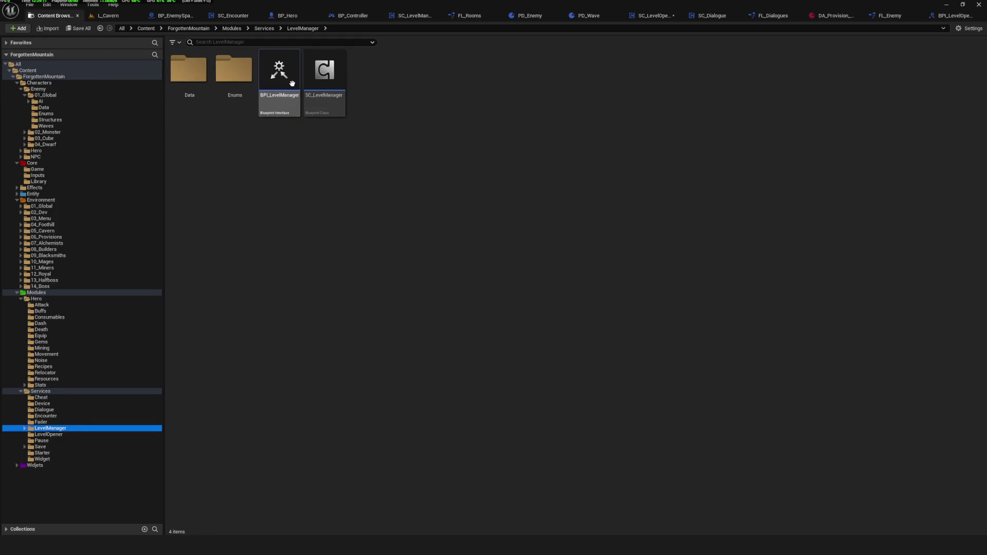
Open BPI_LevelManager and select its GetterCurrentRoom function.
double_click(290, 82)
click(106, 211)
click(394, 77)
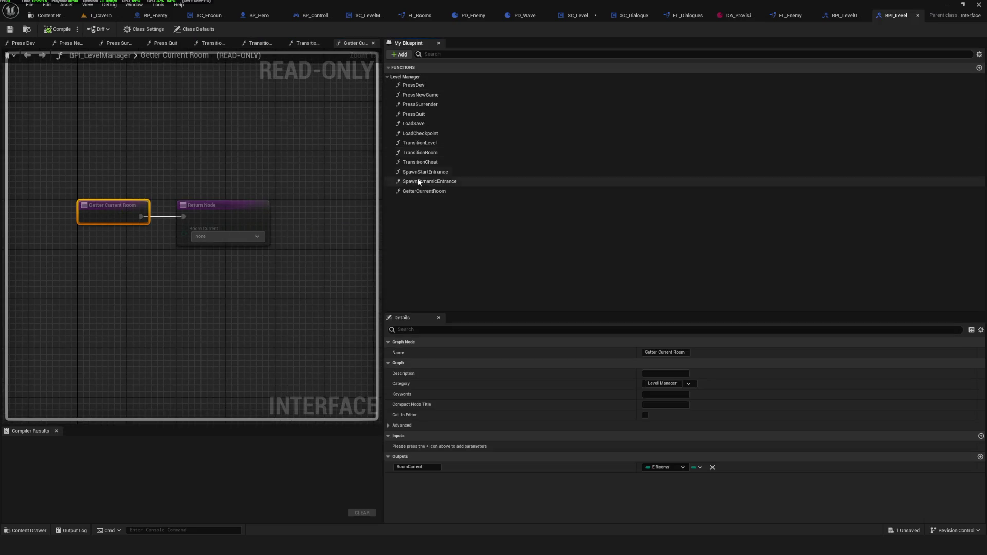
click(433, 192)
Add an Integer output named RoomIndex to GetterCurrentRoom.
click(980, 436)
click(669, 456)
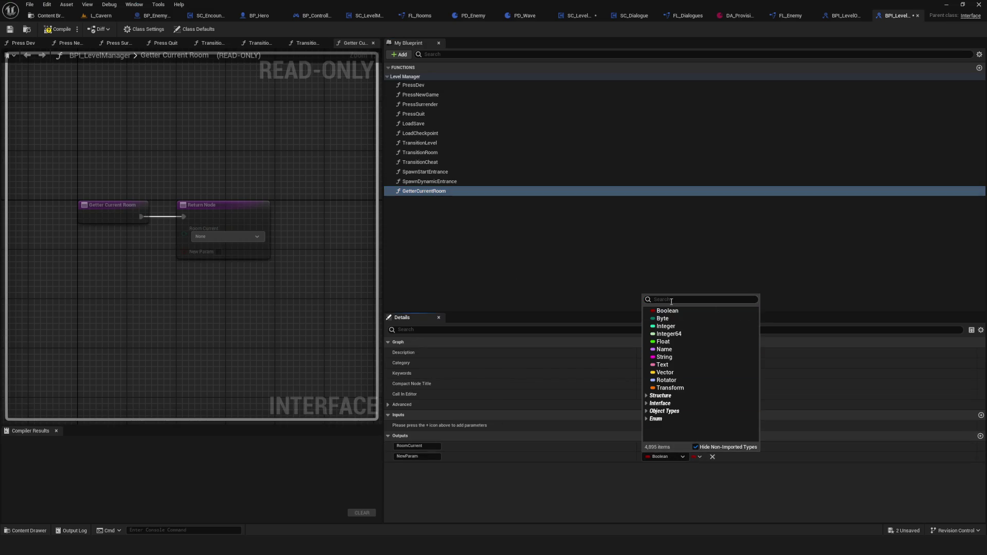
text(Room)
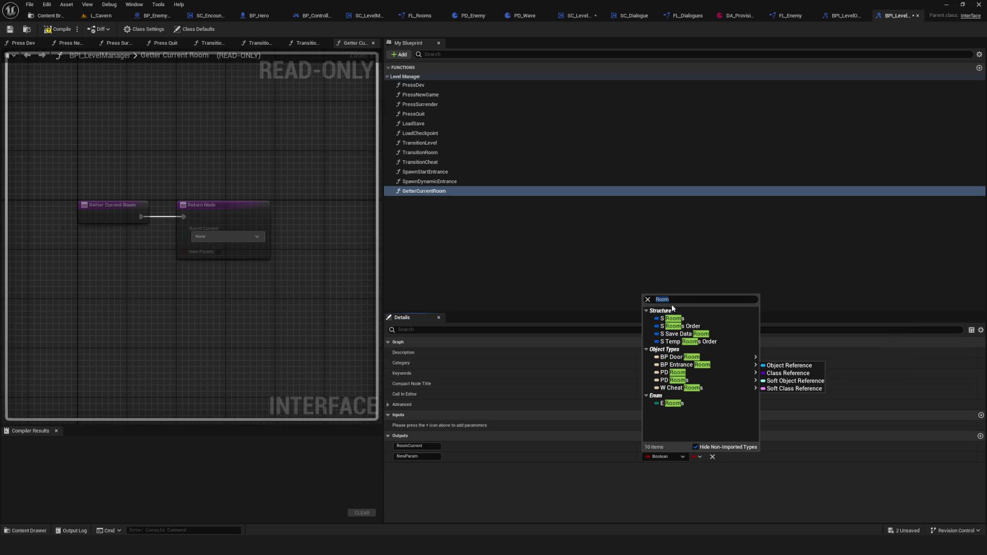
key(Escape)
click(663, 456)
click(663, 323)
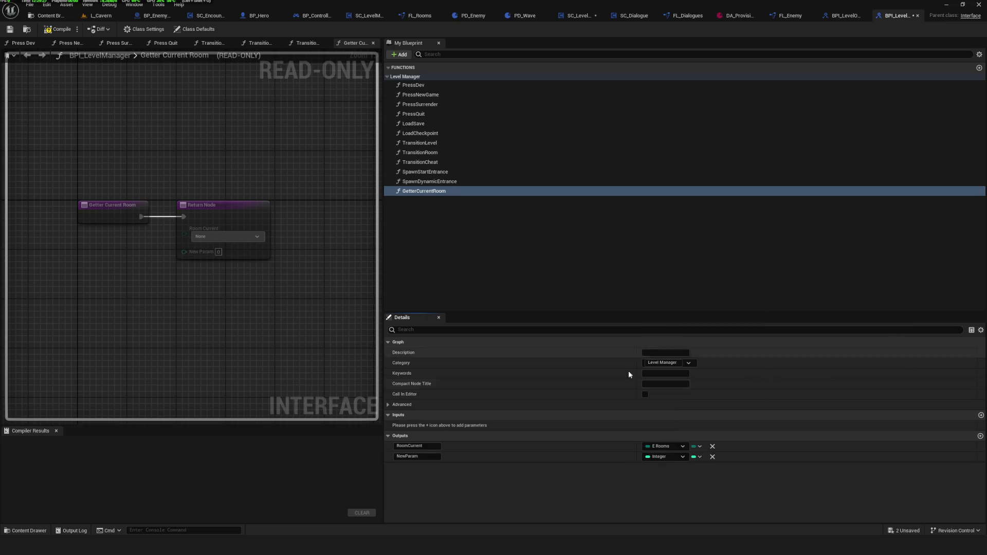
click(440, 458)
text(Roo)
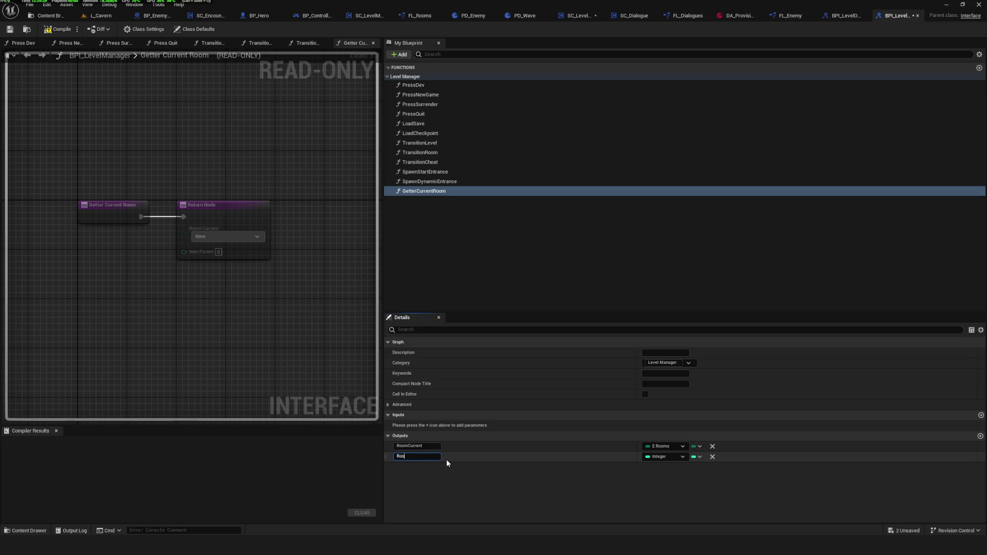
text(mIndex)
key(Return)
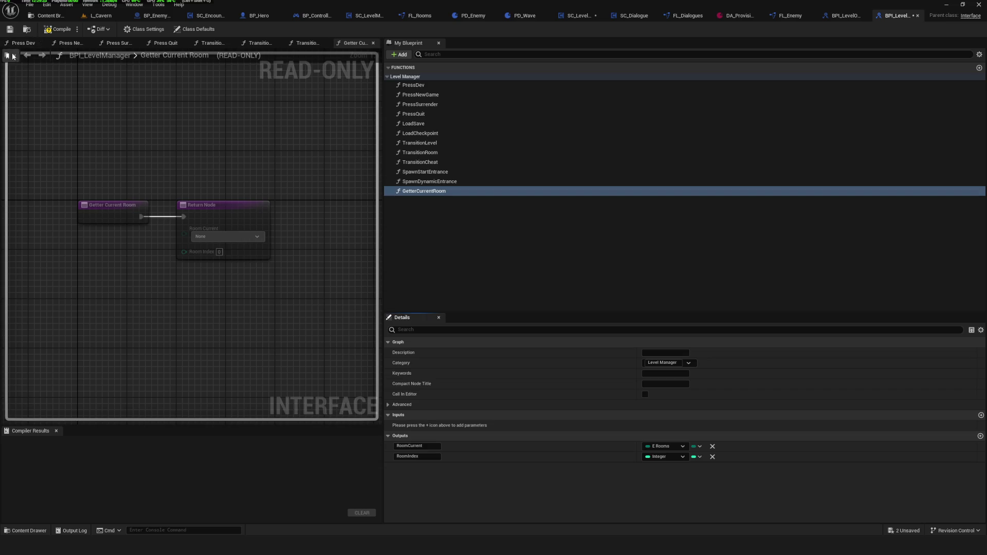
Compile and save the BPI_LevelManager interface.
click(57, 29)
click(10, 29)
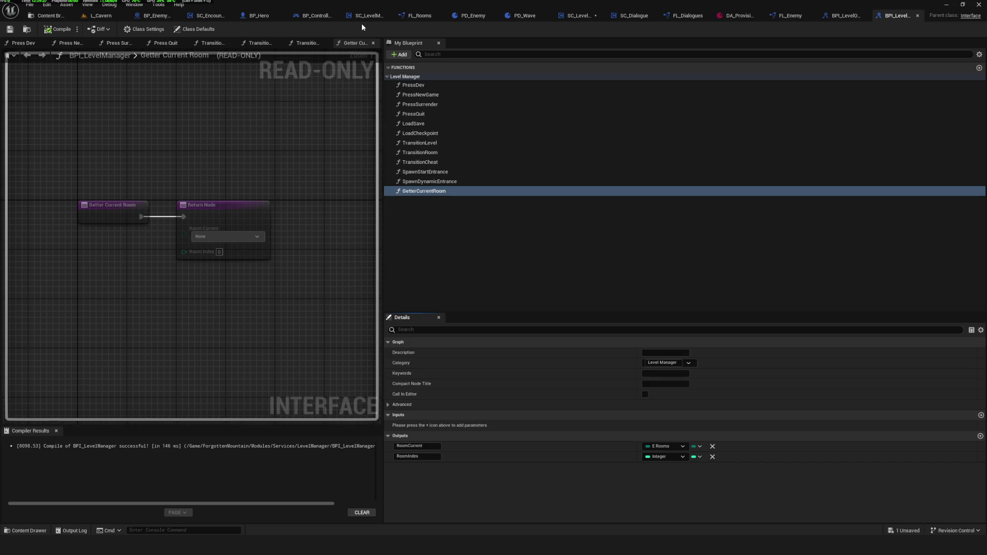
click(217, 16)
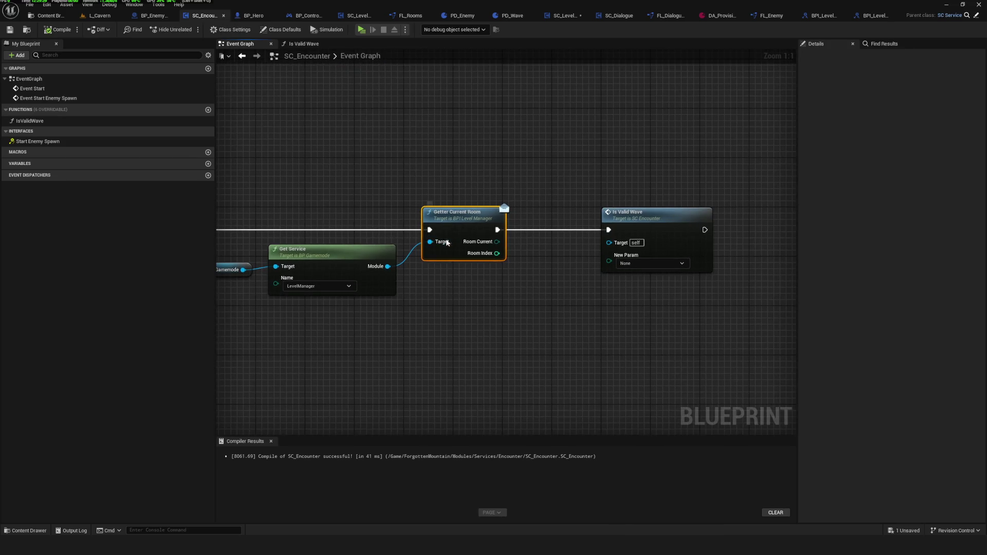
In SC_LevelManager's Getter Current Room, wire the RoomIndex variable into the return's Room Index pin.
drag(445, 241, 551, 218)
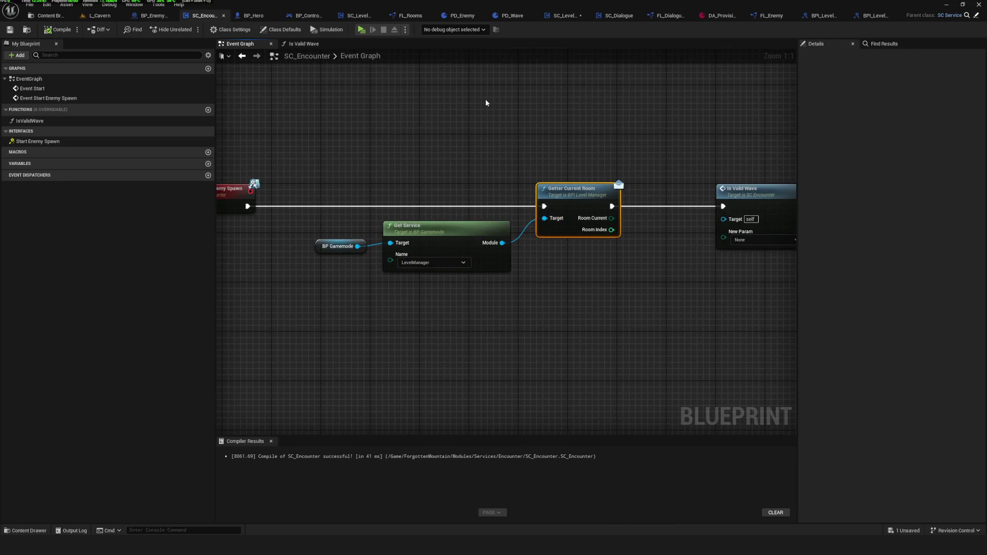
drag(486, 102, 373, 165)
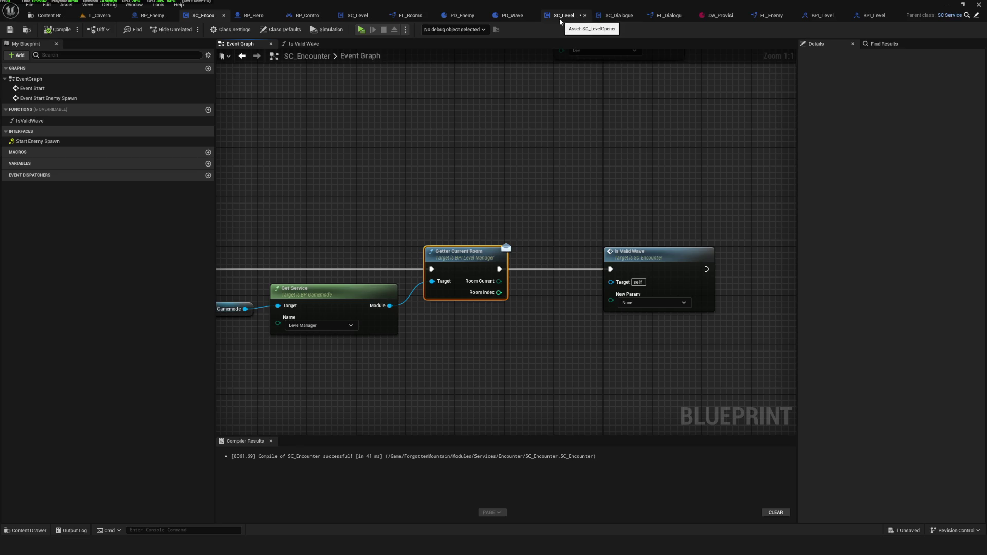
click(354, 20)
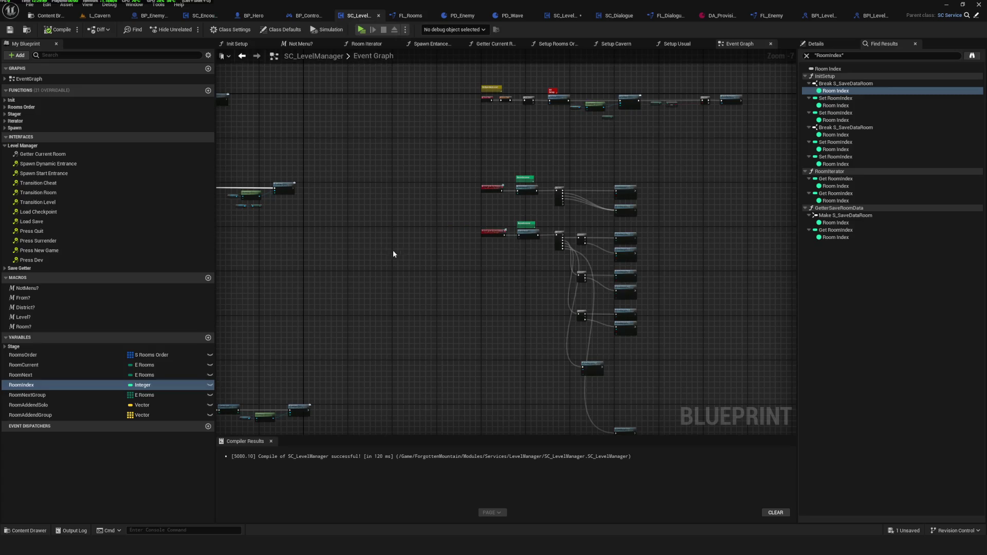
double_click(53, 155)
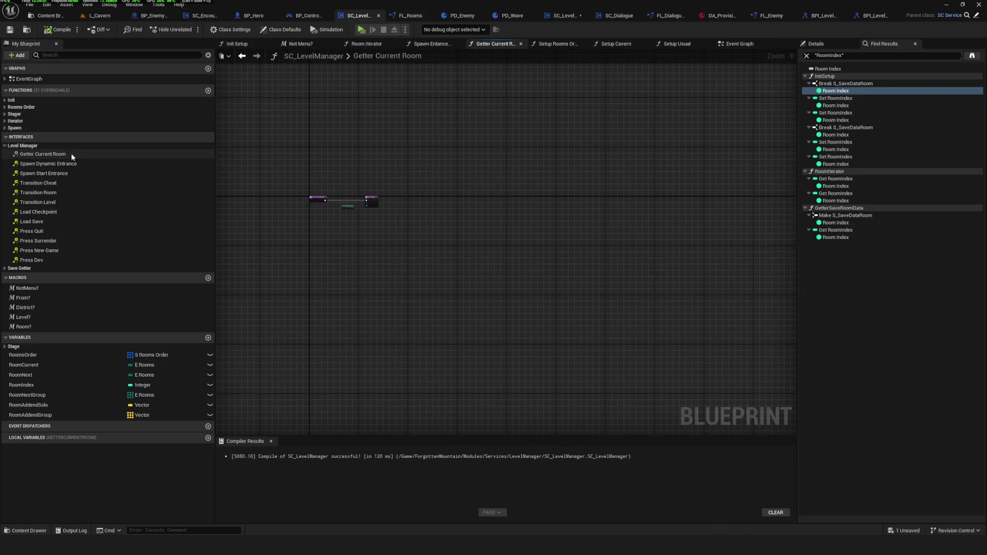
mouse_move(462, 226)
mouse_down()
mouse_move(506, 209)
mouse_move(494, 214)
mouse_up()
mouse_move(41, 387)
mouse_down()
mouse_move(525, 280)
mouse_move(480, 232)
mouse_move(546, 223)
mouse_up()
Compile and save SC_LevelManager, then bring up the PD_Wave tab.
click(58, 30)
click(10, 30)
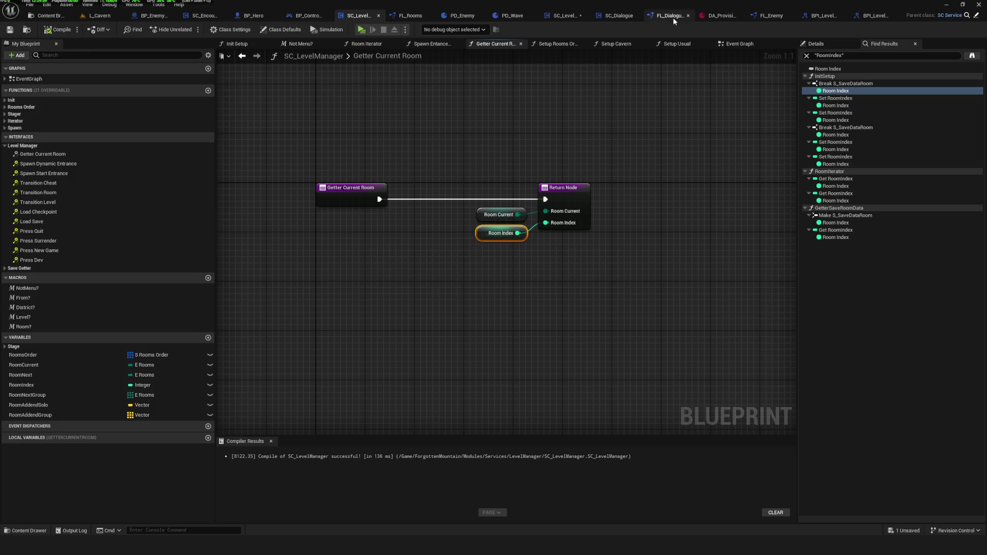
click(566, 17)
click(513, 17)
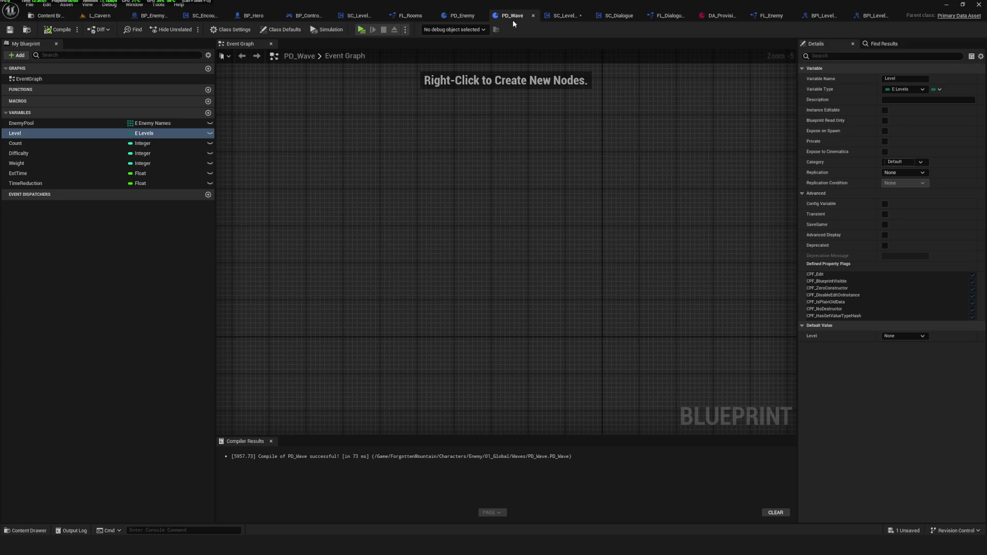
Close the PD_Wave, PD_Enemy, BP_Controller, BP_Hero, provision wave and FL_Enemy editors.
click(534, 16)
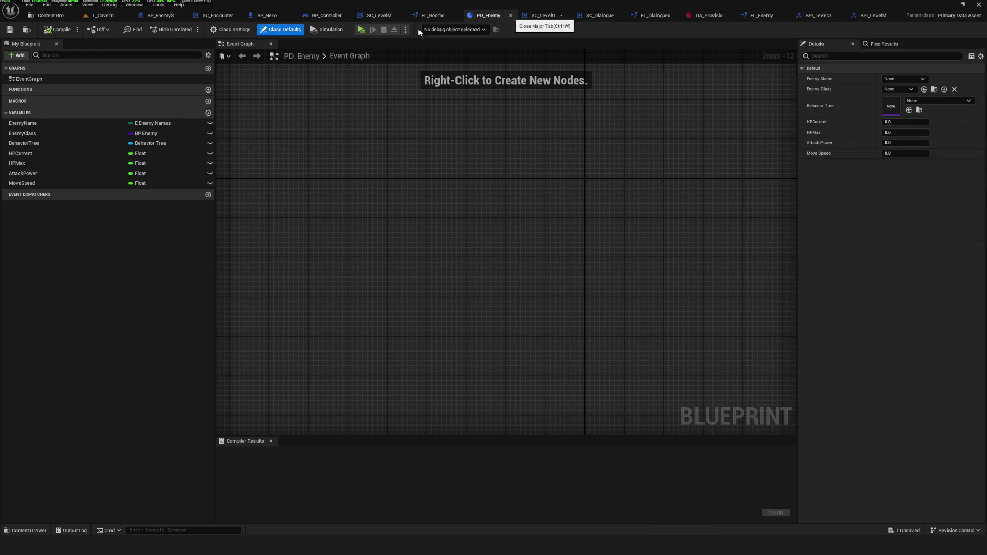
click(511, 15)
click(363, 16)
click(326, 16)
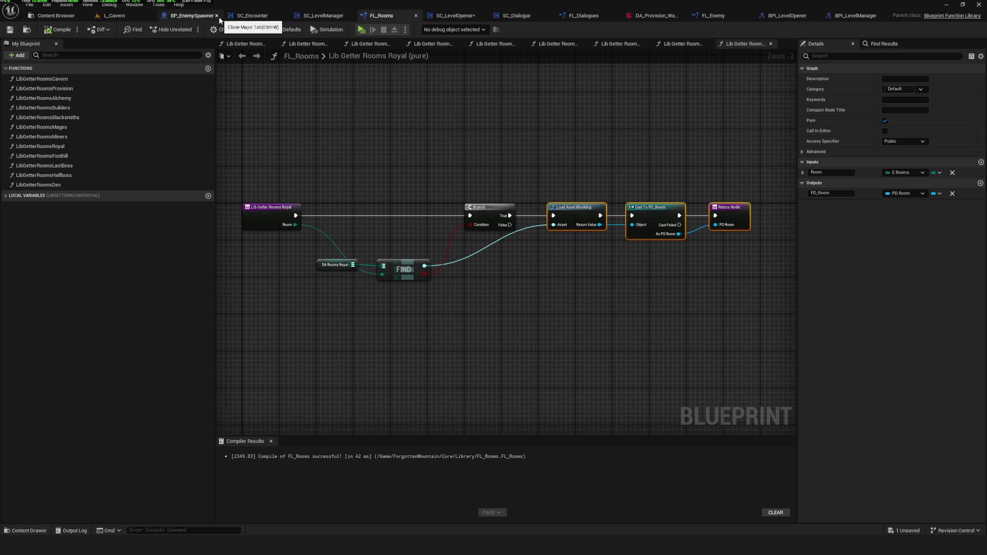
click(683, 16)
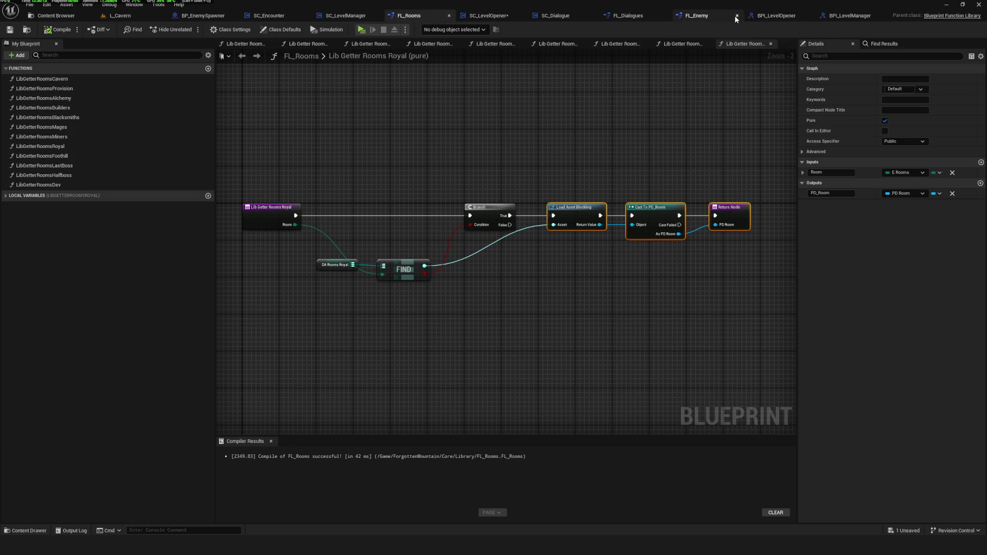
click(736, 16)
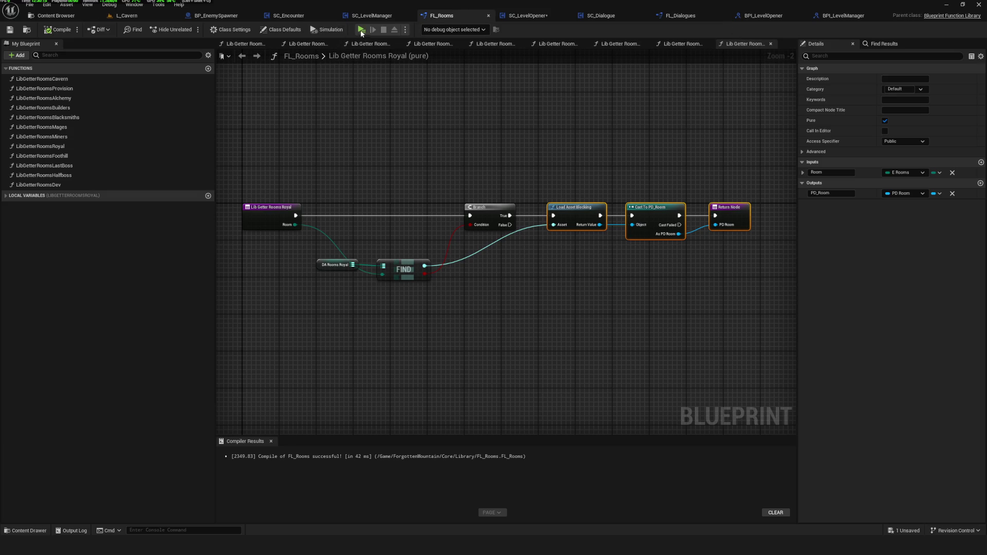
Recompile SC_Encounter and select its Is Valid Wave node.
scroll(505, 273, down, 5)
scroll(410, 157, up, 5)
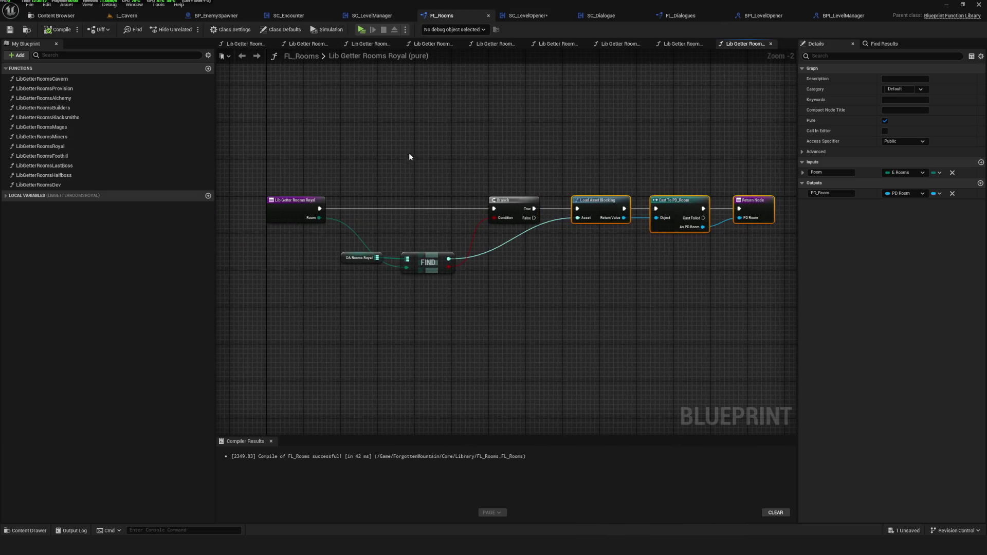
click(301, 11)
click(62, 32)
drag(604, 316, 493, 286)
click(609, 226)
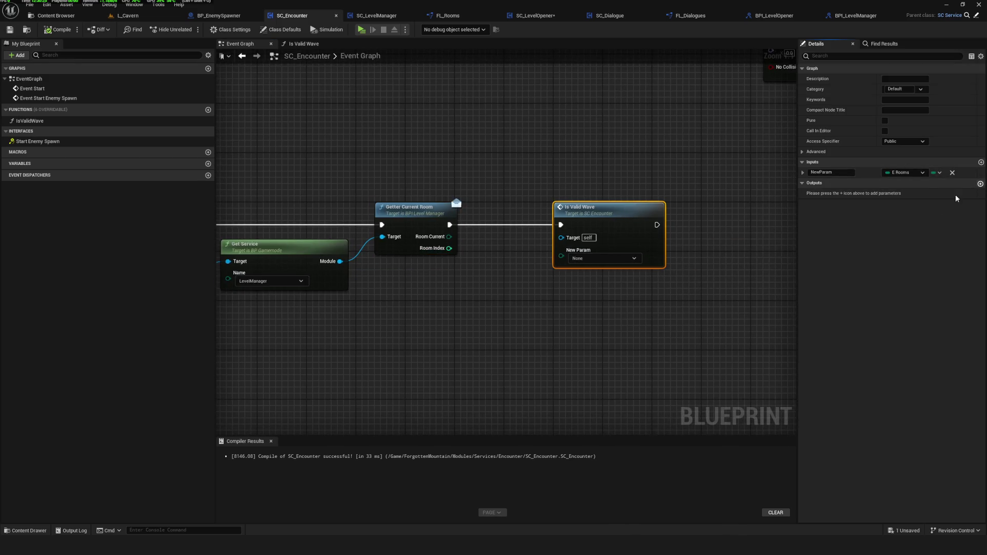
Add an output parameter to Is Valid Wave and browse its type list without picking one.
click(981, 183)
click(917, 193)
text(nde)
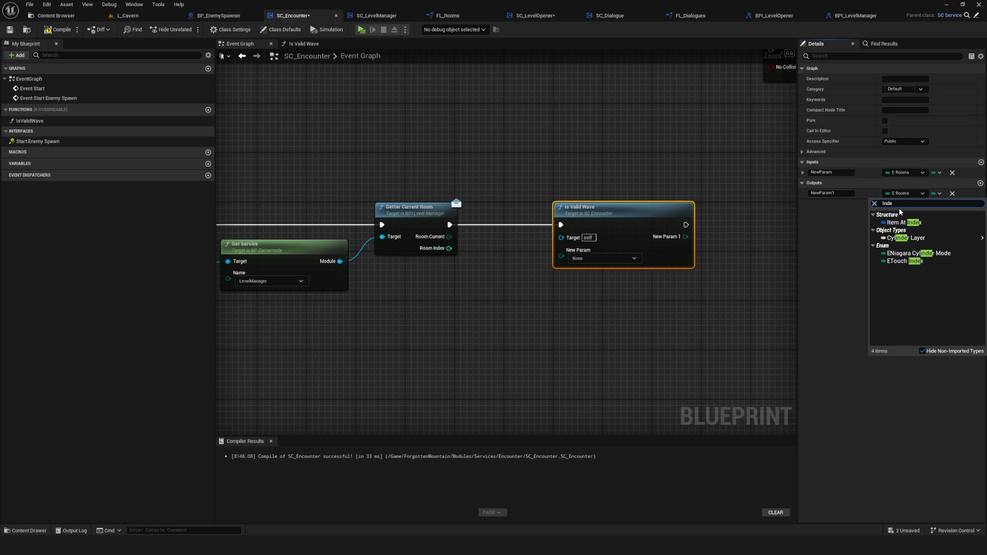
click(496, 291)
key(Home)
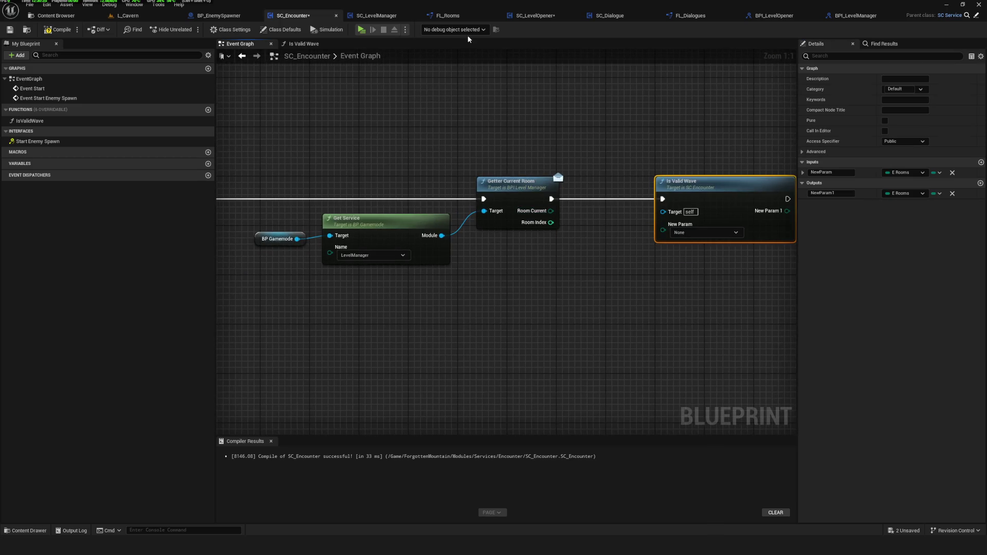
Review the Is Valid Dialogues chain in SC_Dialogue and Getter Current Room in SC_LevelManager.
click(638, 17)
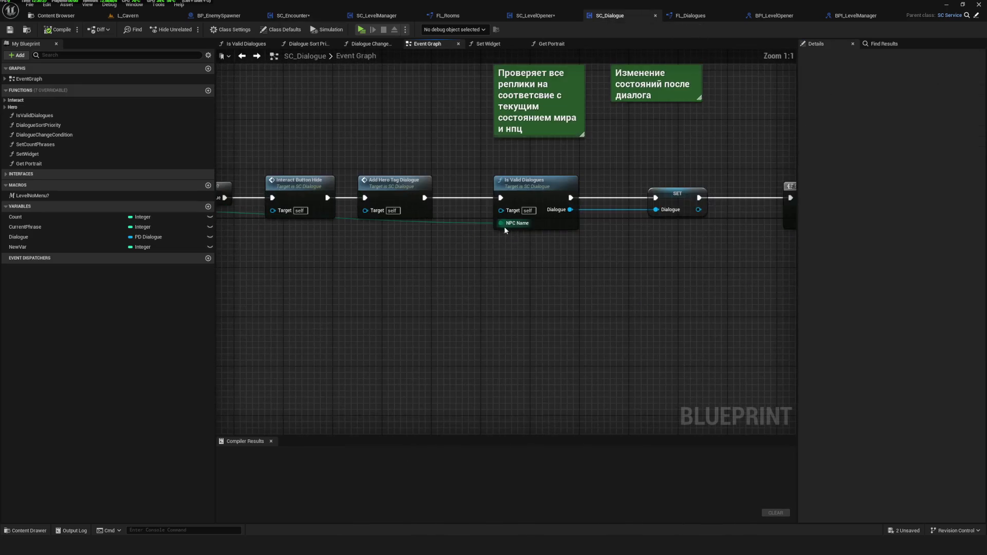
mouse_move(563, 282)
mouse_down()
mouse_move(164, 273)
mouse_move(794, 278)
mouse_move(216, 272)
mouse_up()
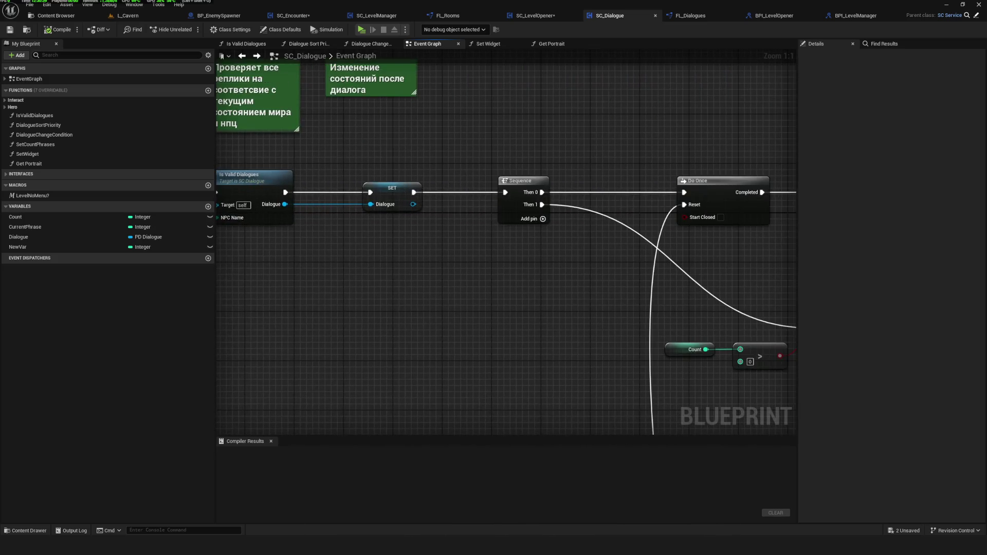
mouse_move(627, 303)
mouse_down()
mouse_move(278, 295)
mouse_move(256, 98)
mouse_up()
scroll(476, 193, down, 7)
scroll(449, 186, up, 5)
scroll(451, 189, up, 2)
drag(771, 154, 319, 175)
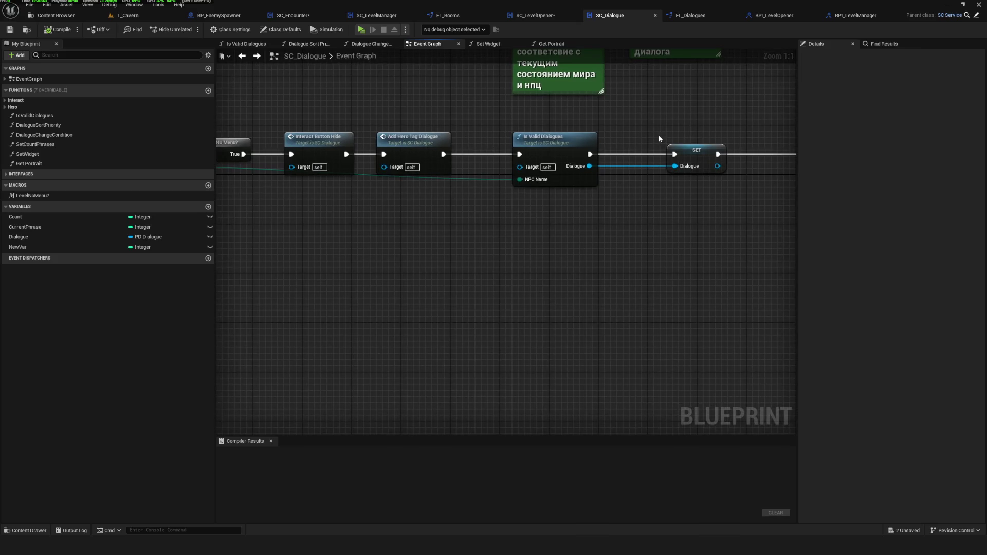
click(857, 15)
click(313, 16)
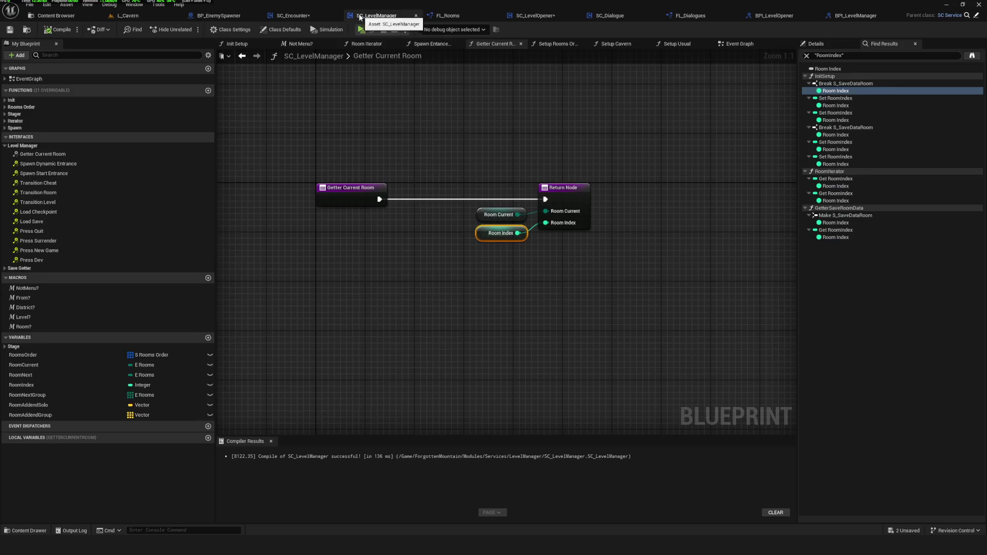
Remove BP Gamemode, Get Service and Getter Current Room from the SC_Encounter Event Graph.
mouse_move(276, 138)
mouse_down()
mouse_move(340, 242)
mouse_move(554, 285)
mouse_up()
key(Delete)
scroll(557, 223, down, 4)
scroll(651, 179, up, 4)
Delete Is Valid Wave's NewParam input and New Param 1 output, then paste the lookup nodes inside it.
drag(651, 179, 335, 192)
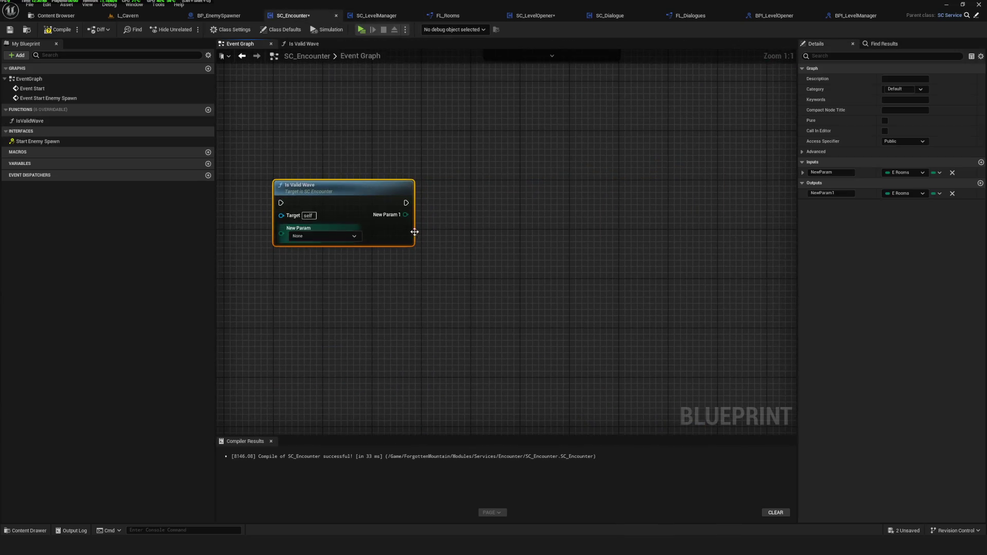
click(952, 194)
click(953, 173)
mouse_move(311, 191)
mouse_down()
mouse_move(486, 190)
mouse_move(507, 180)
mouse_move(492, 151)
mouse_move(419, 113)
mouse_up()
double_click(486, 190)
alt+click(484, 154)
key(ctrl+v)
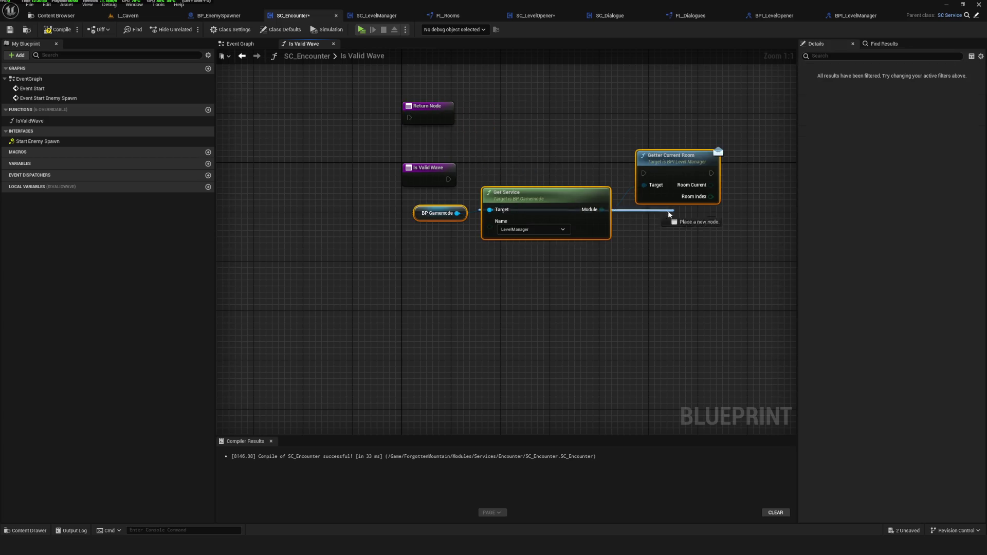
Connect the Is Valid Wave entry execution to Getter Current Room.
drag(546, 202, 559, 203)
drag(437, 175, 569, 175)
key(ctrl+z)
drag(449, 179, 674, 179)
Arrange the three room lookup nodes and save SC_Encounter.
drag(468, 149, 689, 275)
drag(684, 154, 734, 176)
mouse_move(482, 154)
mouse_down()
mouse_move(511, 217)
mouse_move(678, 227)
mouse_up()
drag(566, 201, 609, 207)
click(9, 29)
drag(596, 230, 603, 224)
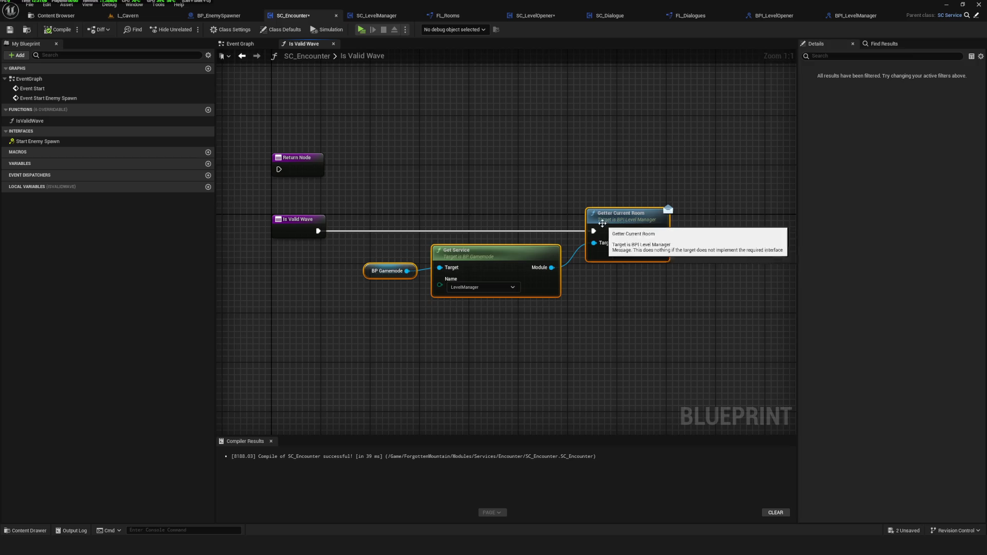
In the Event Graph, run Is Valid Wave right after Start Enemy Spawn.
click(241, 44)
mouse_move(498, 211)
mouse_down()
mouse_move(779, 210)
mouse_move(313, 206)
mouse_move(365, 206)
mouse_up()
drag(266, 205, 329, 205)
In the Is Valid Wave graph, delete the Sequence node and pull a wire from Room Current.
double_click(355, 189)
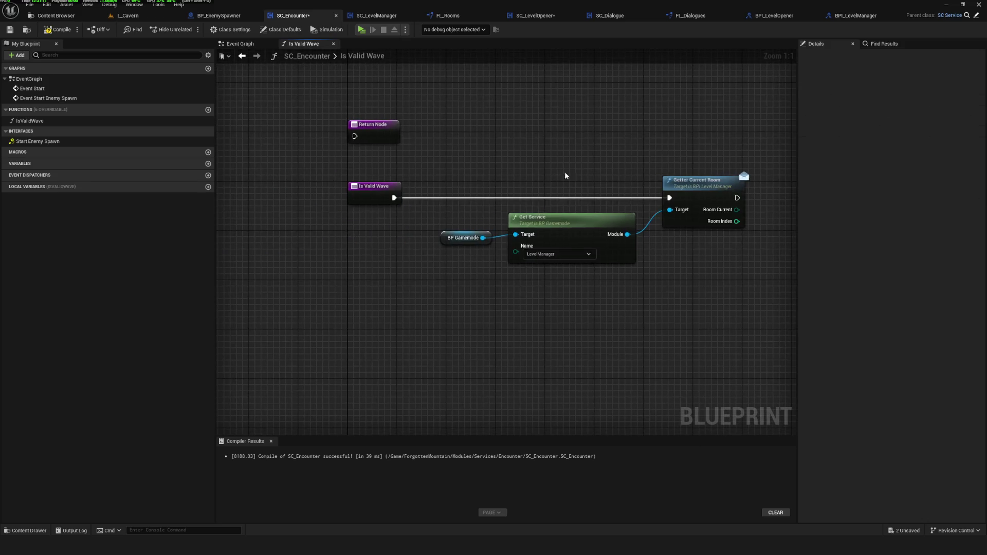
click(660, 205)
drag(659, 205, 607, 194)
mouse_move(514, 178)
mouse_down()
mouse_move(573, 192)
mouse_move(560, 212)
mouse_move(666, 258)
mouse_up()
key(Delete)
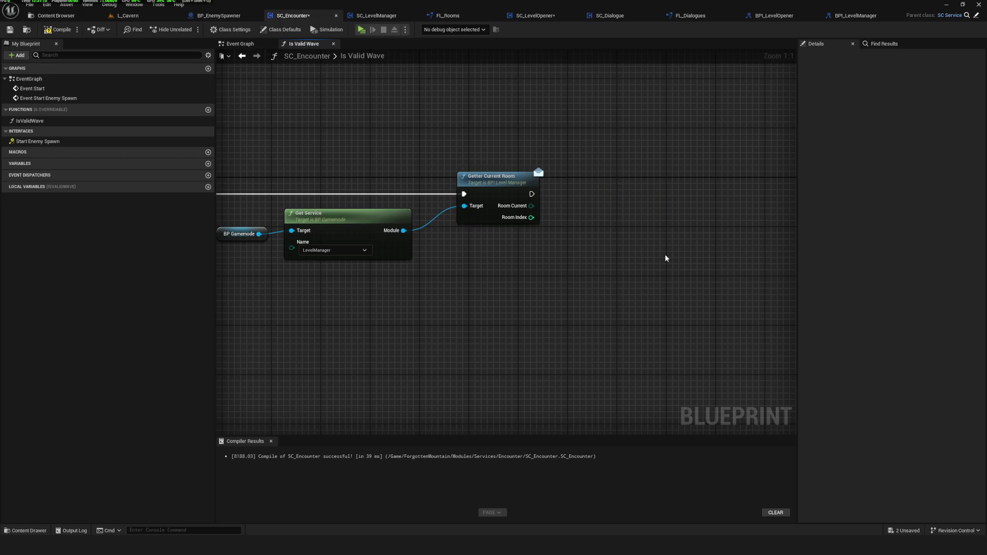
drag(535, 208, 607, 195)
Add a Switch on E_Rooms from Room Current, then delete it and compile and save SC_Encounter.
text(swi)
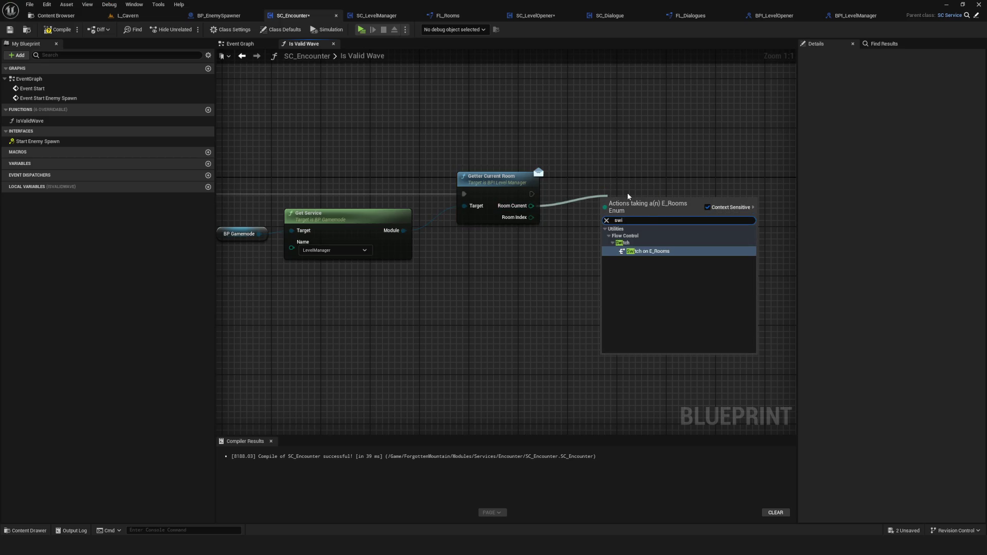
click(648, 251)
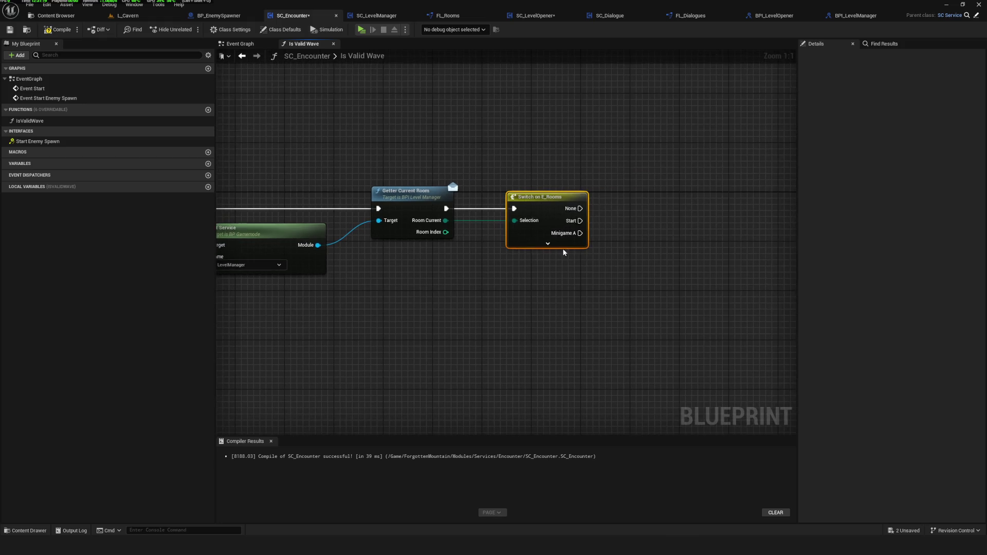
mouse_move(646, 255)
mouse_down()
mouse_move(495, 192)
mouse_move(508, 134)
mouse_move(578, 275)
mouse_up()
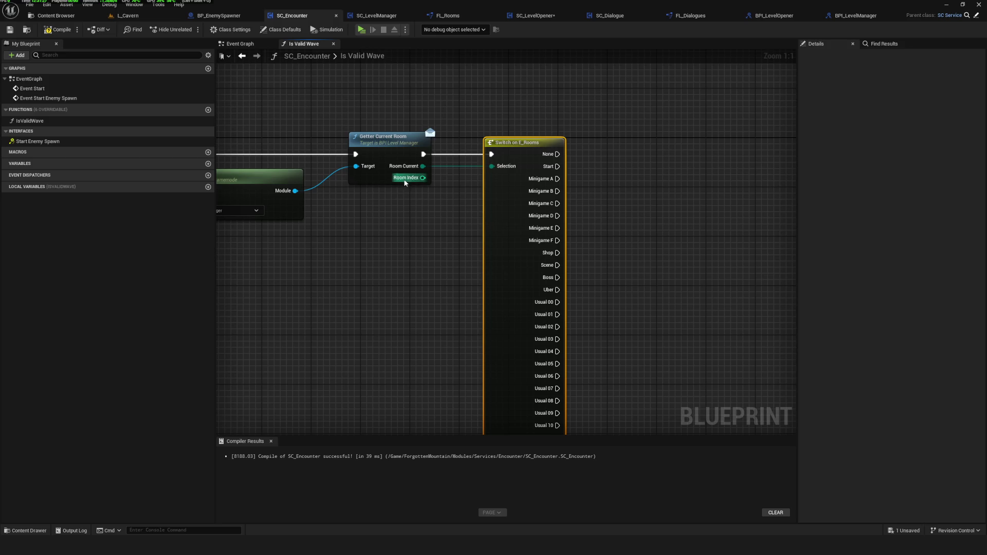
drag(502, 135, 531, 154)
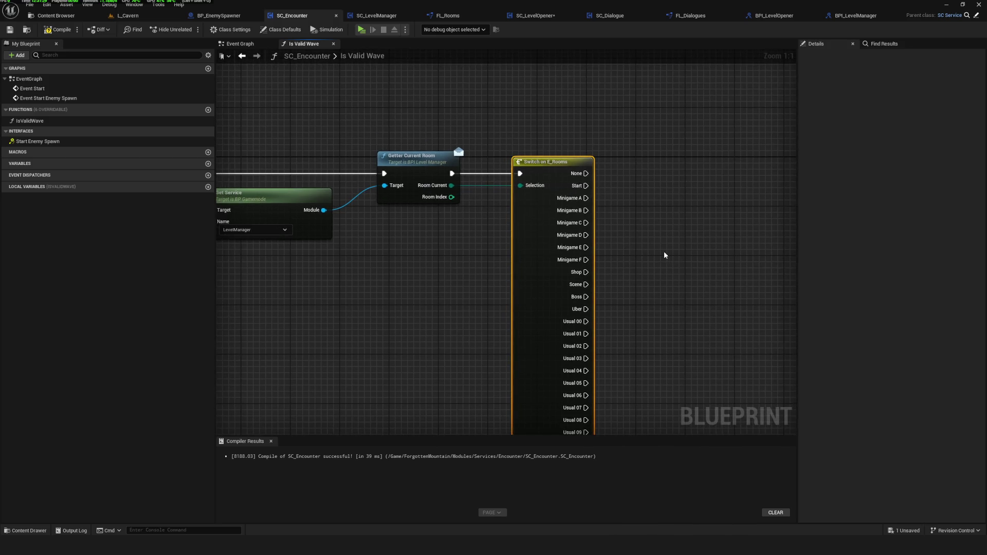
key(Delete)
drag(457, 249, 652, 227)
click(58, 29)
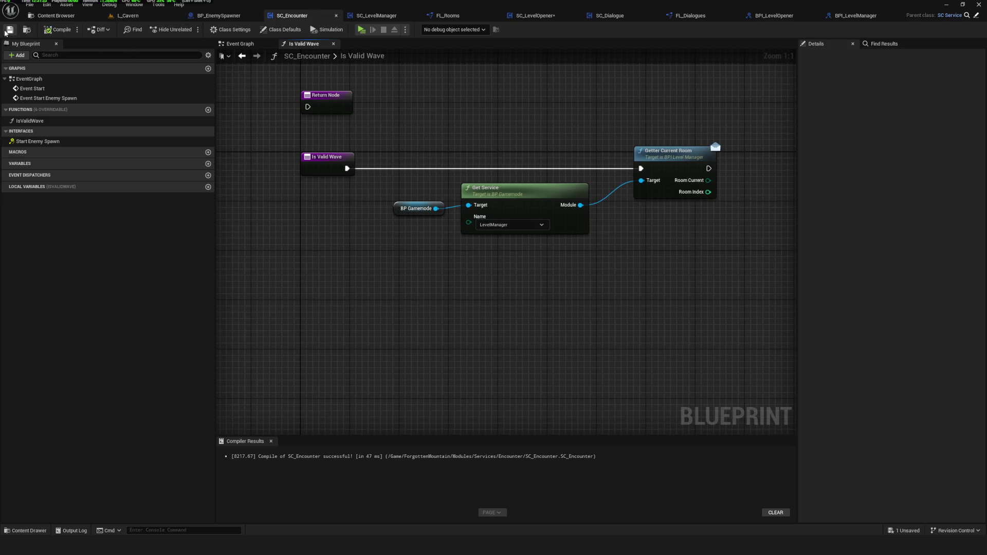
click(10, 29)
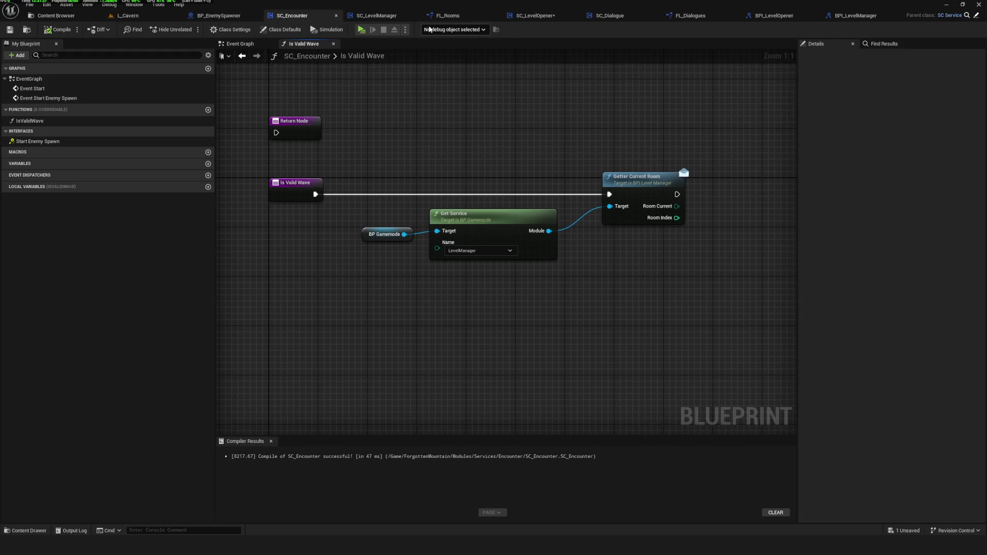
Inspect the Getter Current Room graph in SC_LevelManager.
click(378, 17)
mouse_move(392, 231)
mouse_down()
mouse_move(549, 279)
mouse_move(384, 259)
mouse_up()
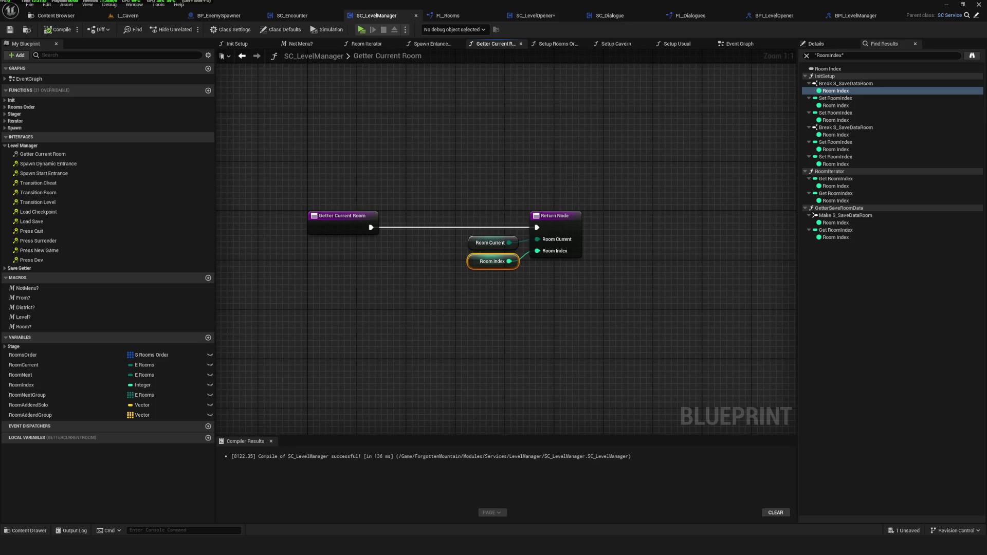
drag(454, 243, 472, 273)
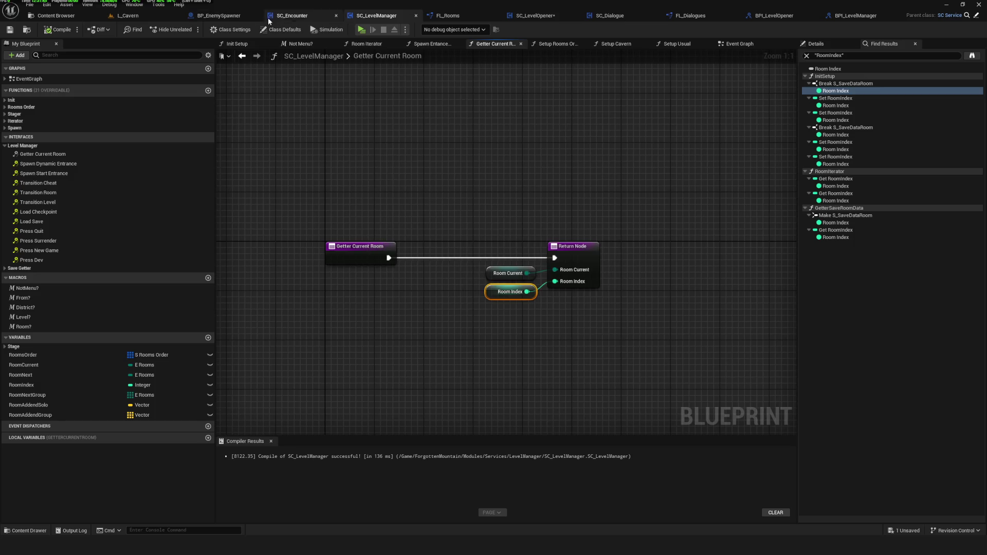
click(292, 16)
Delete the room lookup nodes in Is Valid Wave, then undo to restore them.
mouse_move(383, 145)
mouse_down()
mouse_move(539, 319)
mouse_move(689, 286)
mouse_up()
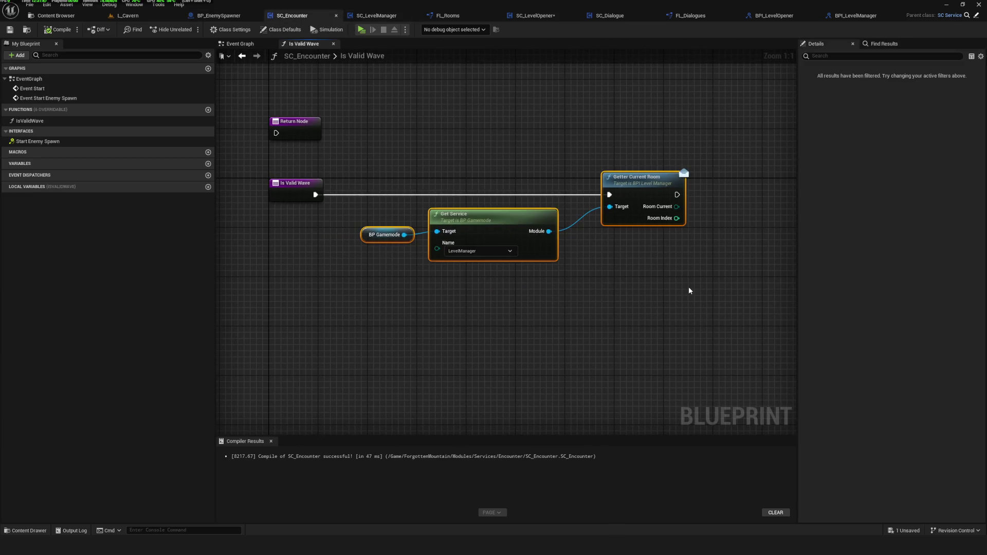
key(Delete)
right_click(491, 246)
click(473, 241)
key(ctrl+z)
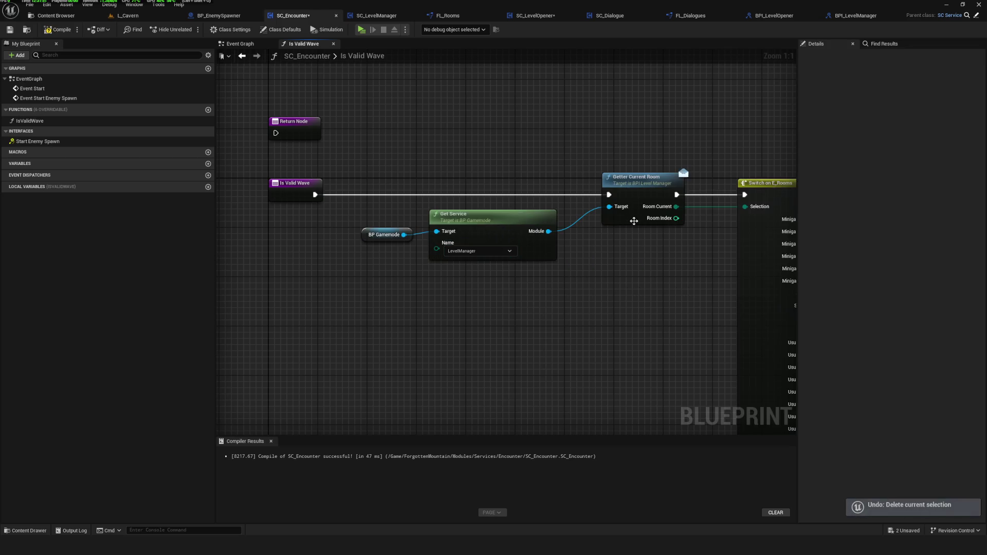
Unhook the entry from Getter Current Room, delete Switch on E_Rooms, and search actions for 'bp gamein'.
drag(639, 148, 794, 318)
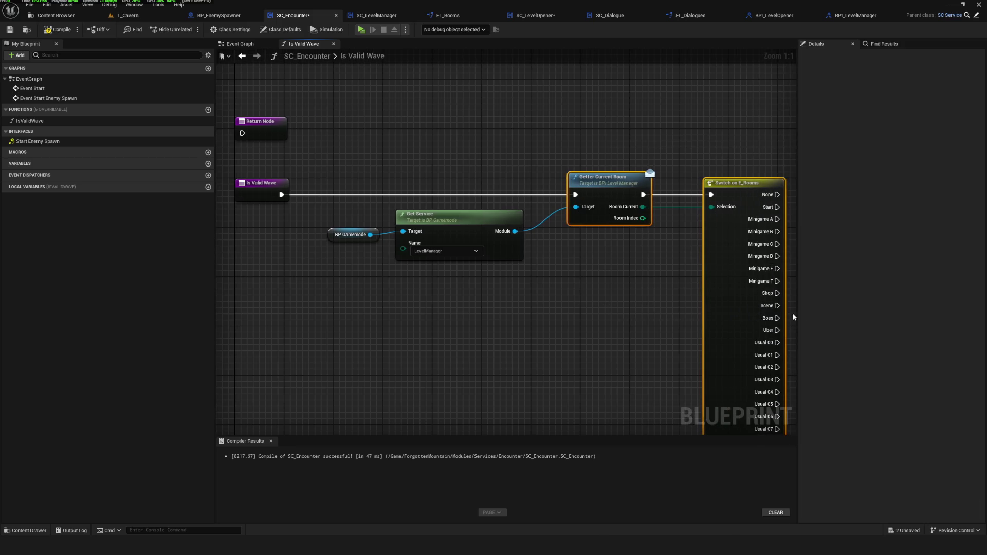
alt+click(577, 196)
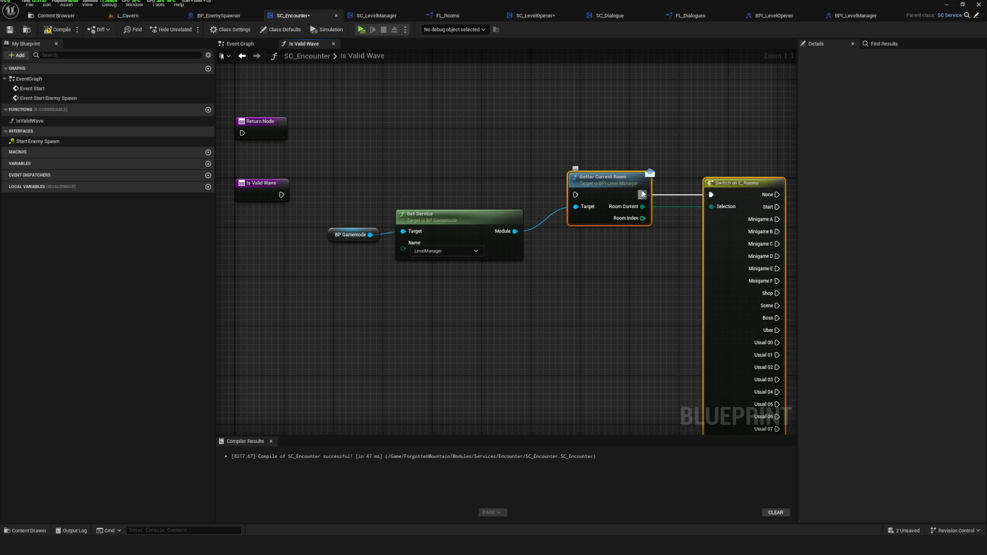
click(714, 180)
key(Delete)
drag(321, 152, 499, 282)
click(596, 196)
mouse_move(596, 196)
mouse_down()
mouse_move(564, 439)
mouse_move(591, 162)
mouse_move(565, 132)
mouse_up()
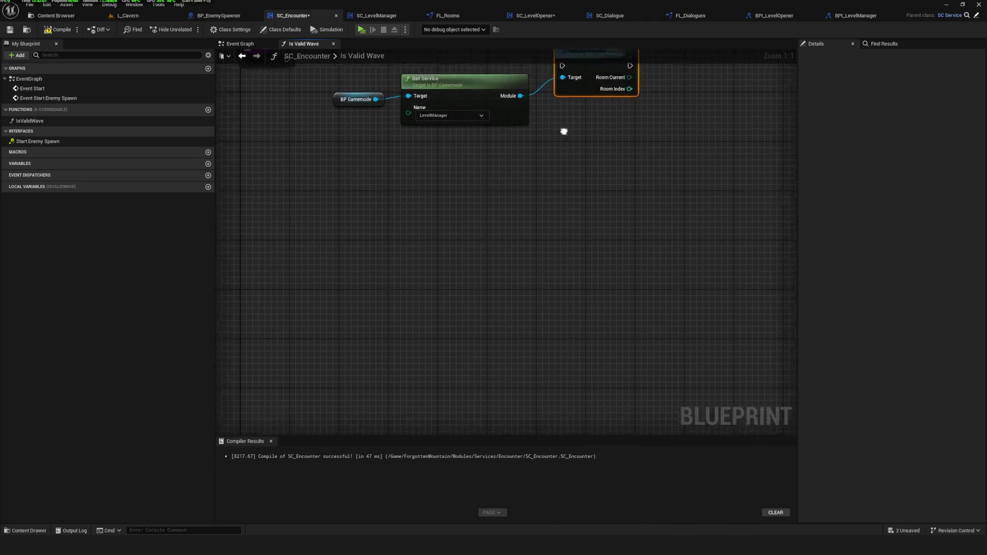
click(432, 268)
mouse_move(432, 268)
mouse_down()
mouse_move(586, 320)
mouse_move(555, 395)
mouse_move(586, 282)
mouse_up()
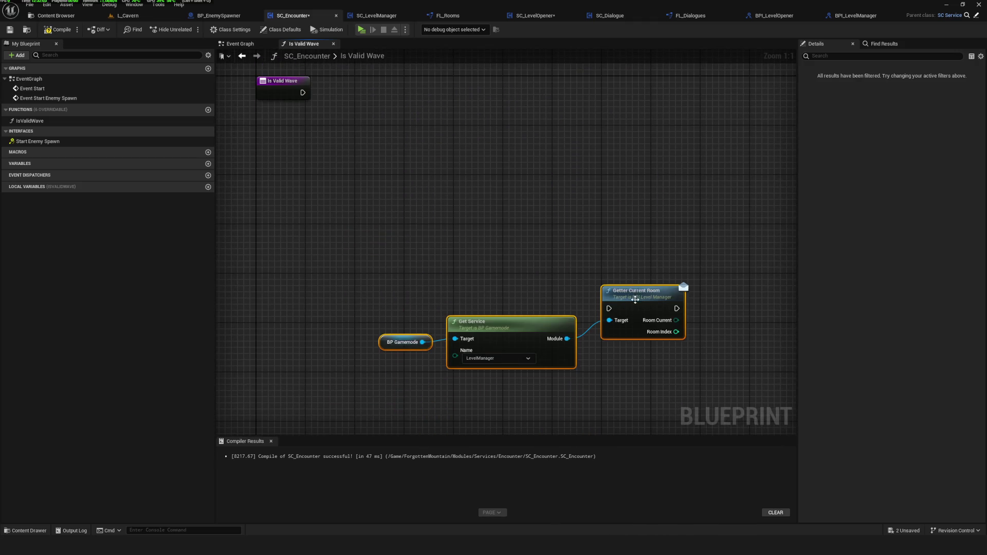
right_click(415, 171)
text(bp gam)
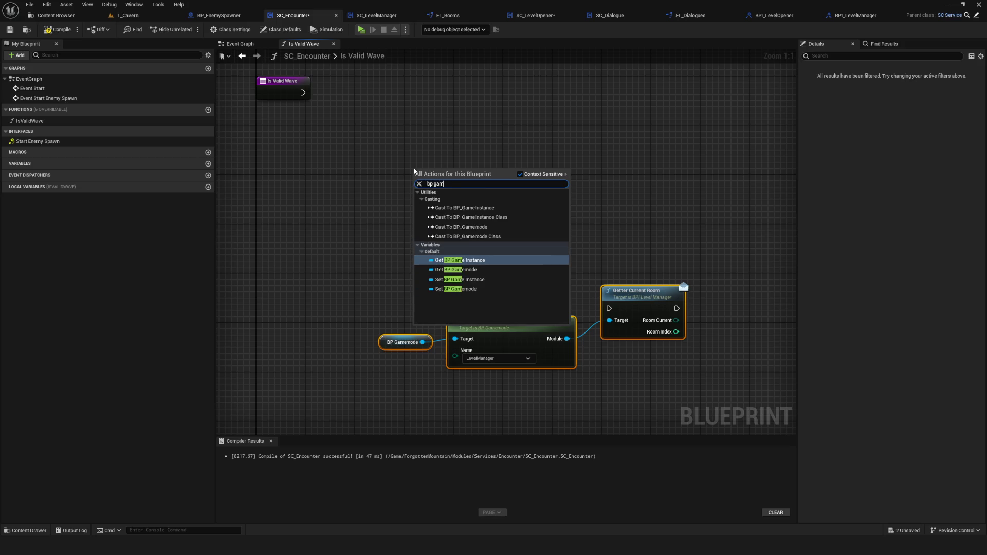
text(einstance)
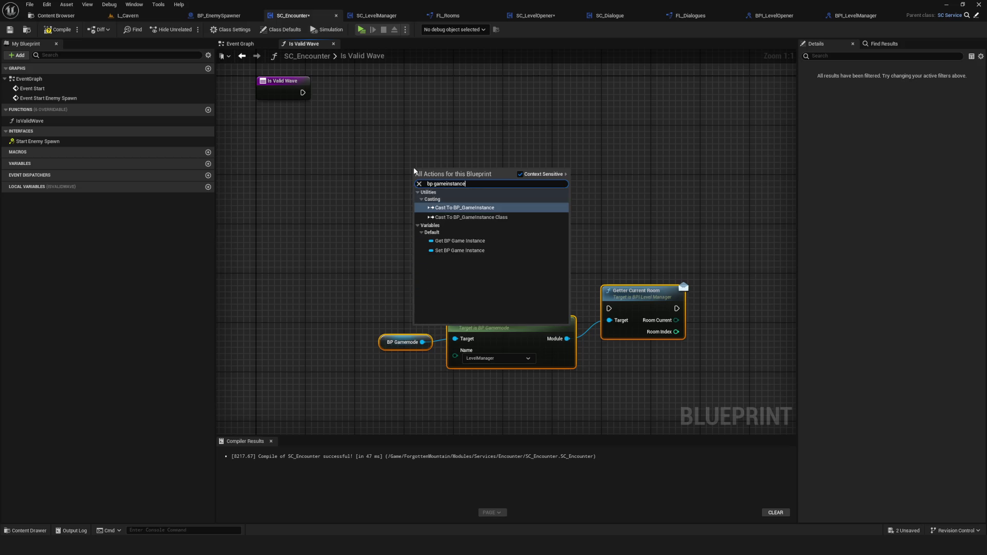
Add a Get BP Game Instance node and its Current Level getter.
click(487, 241)
mouse_move(574, 290)
mouse_down()
mouse_move(504, 266)
mouse_move(554, 264)
mouse_up()
text(get)
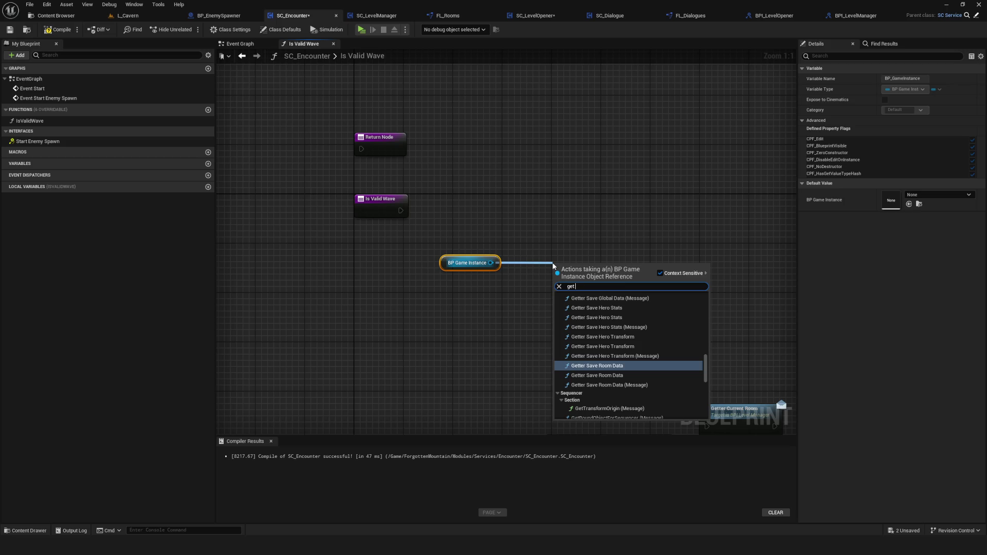
text( level)
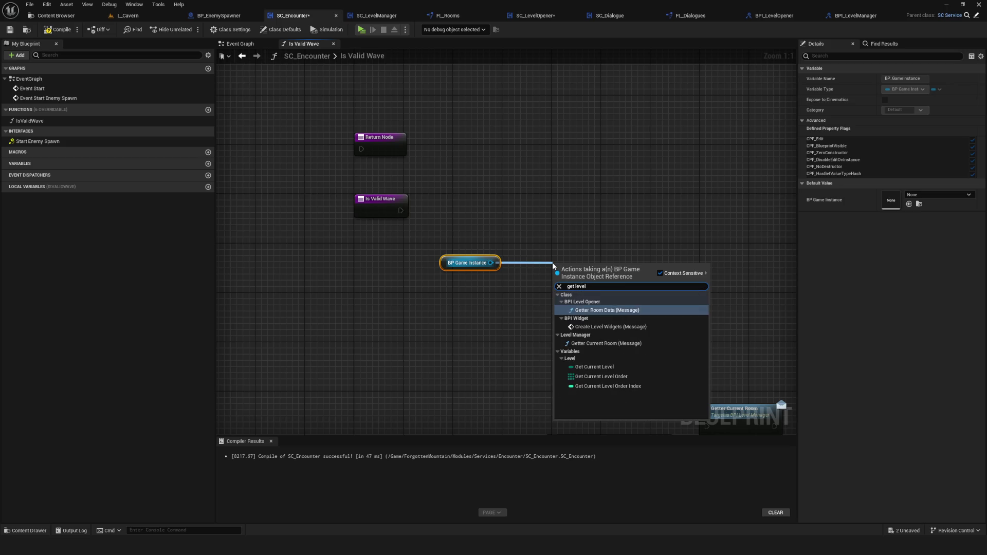
click(597, 367)
drag(581, 267, 545, 262)
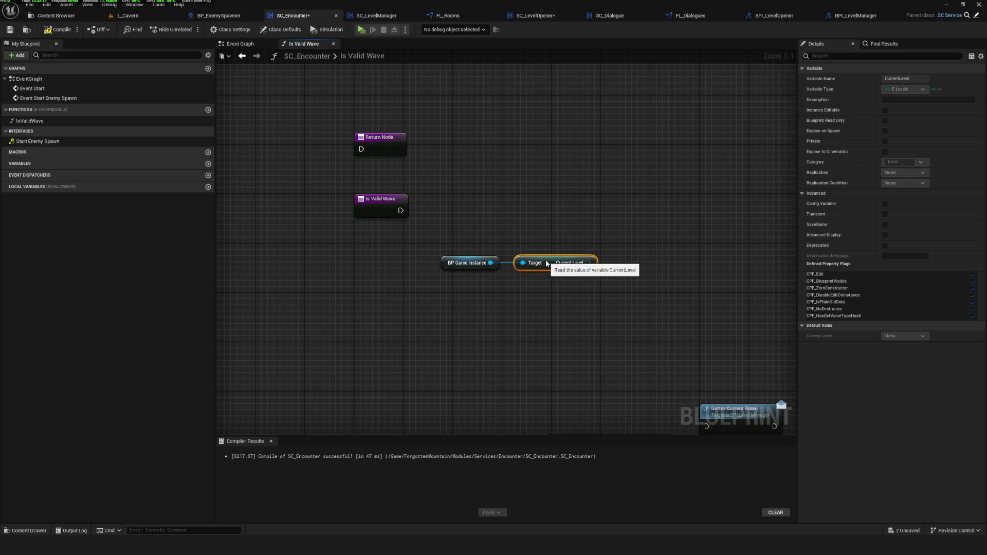
Add a Switch on E_Levels from Current Level and wire the function entry into it.
click(649, 227)
key(ctrl+z)
mouse_move(588, 263)
mouse_down()
mouse_move(669, 236)
mouse_move(671, 197)
mouse_up()
click(712, 276)
mouse_move(400, 211)
mouse_down()
mouse_move(637, 213)
mouse_move(651, 204)
mouse_up()
Rearrange the game instance, Current Level, subsystem and room nodes, and expand the switch's level outputs.
mouse_move(461, 225)
mouse_down()
mouse_move(518, 280)
mouse_move(553, 231)
mouse_up()
click(678, 199)
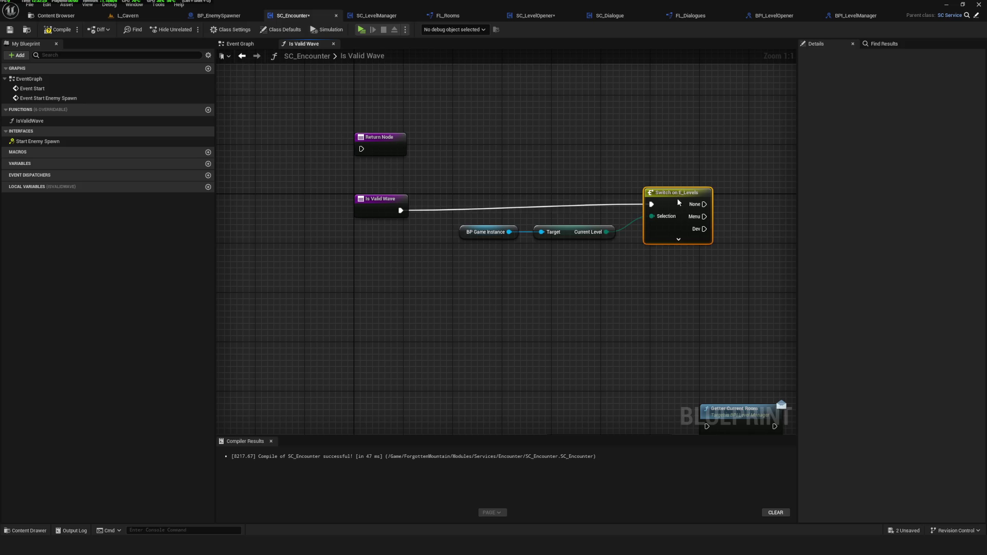
scroll(504, 230, down, 4)
drag(504, 230, 288, 323)
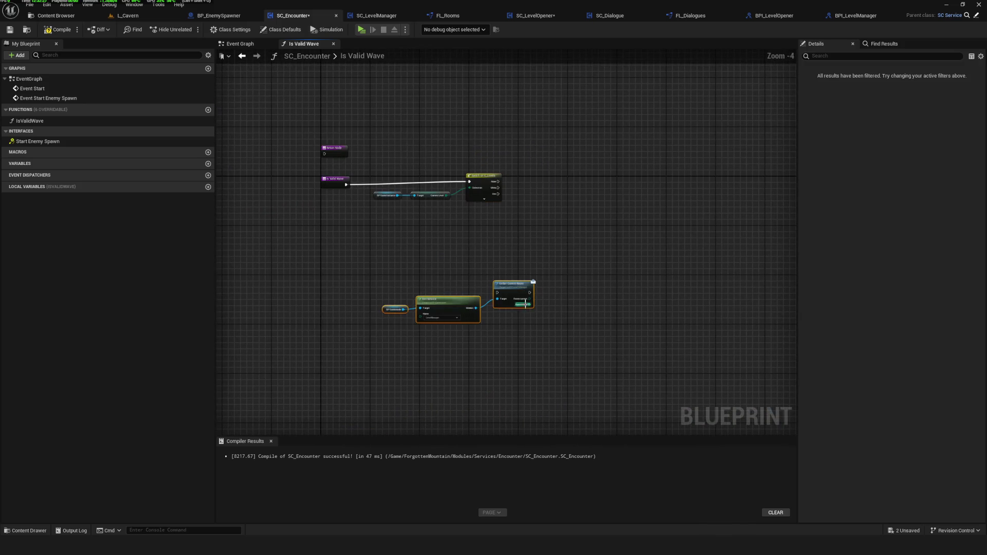
drag(448, 299, 300, 300)
scroll(488, 234, up, 3)
mouse_move(362, 174)
mouse_down()
mouse_move(658, 259)
mouse_move(610, 280)
mouse_move(598, 271)
mouse_up()
click(581, 253)
Search all blueprint actions for the 'lib getter' cavern function near the switch's Cavern output.
mouse_move(557, 231)
mouse_down()
mouse_move(672, 227)
mouse_move(672, 246)
mouse_move(659, 246)
mouse_up()
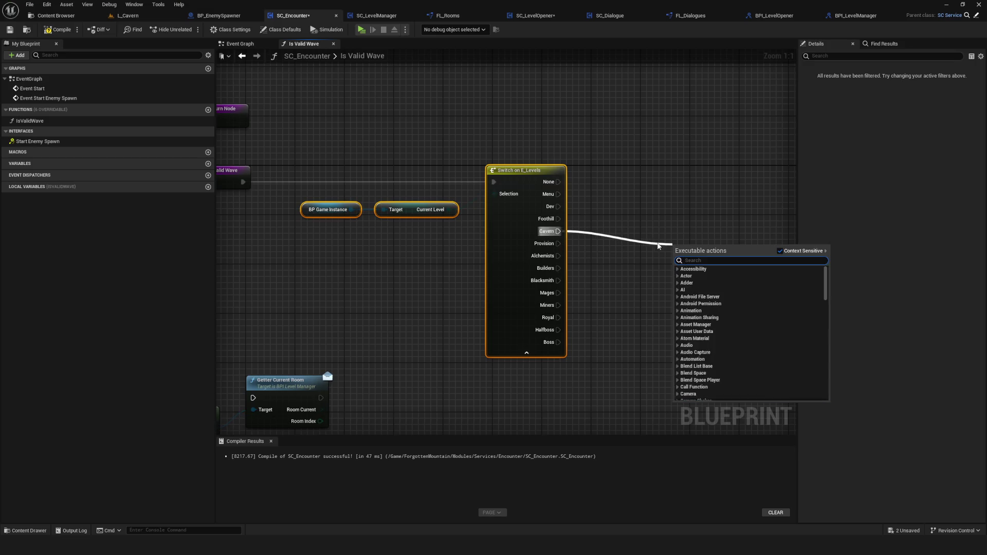
click(659, 246)
right_click(563, 272)
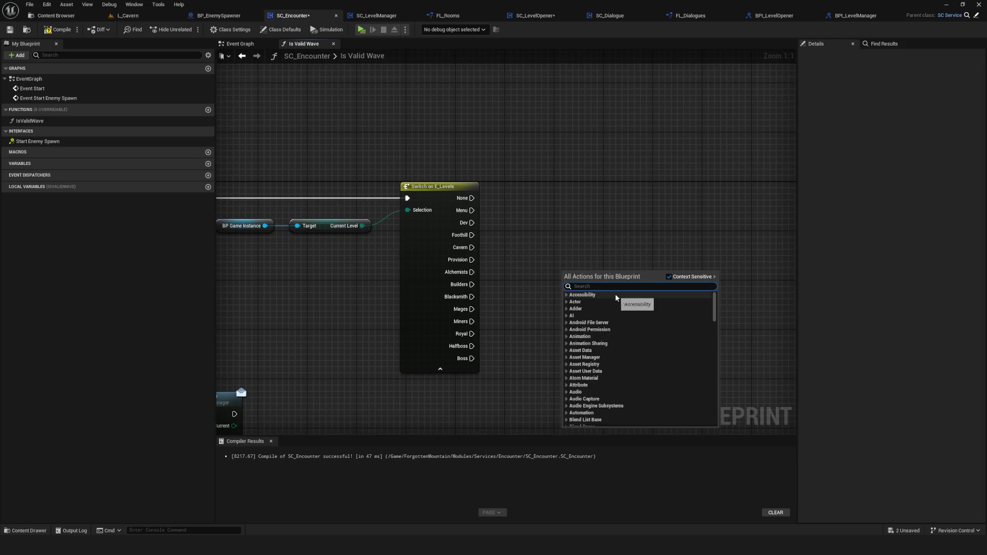
scroll(616, 299, down, 15)
text(lib getter)
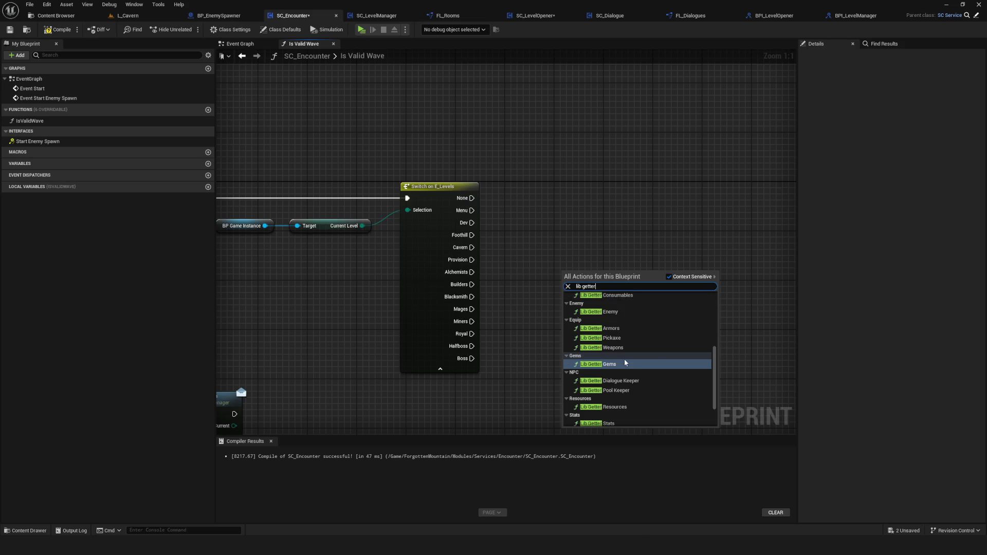
text( cca)
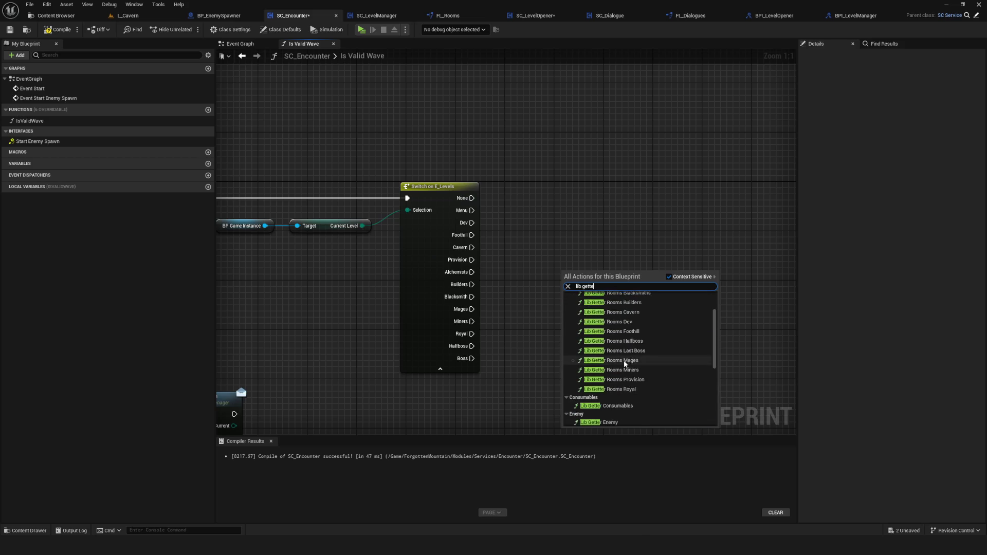
key(BackSpace)
key(BackSpace)
text(a)
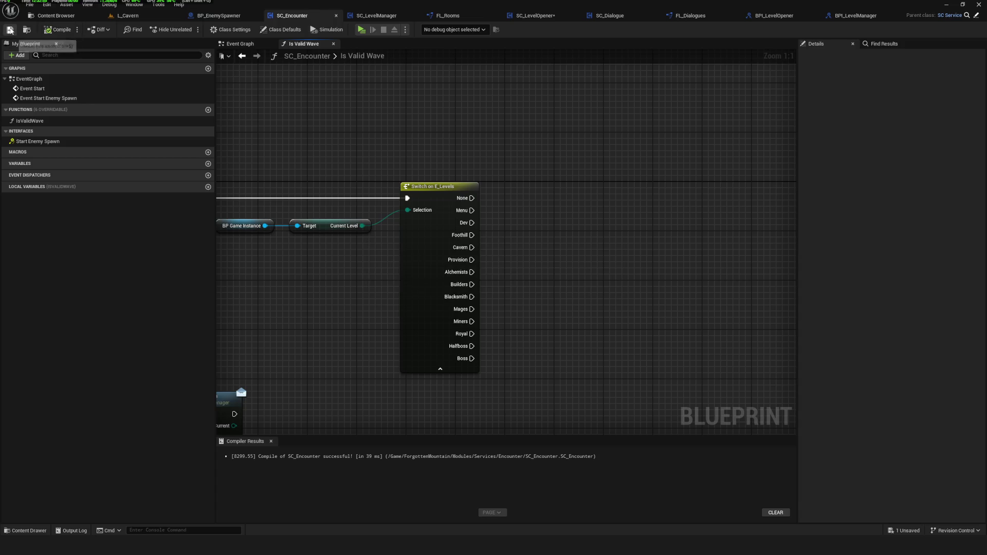
drag(690, 156, 512, 227)
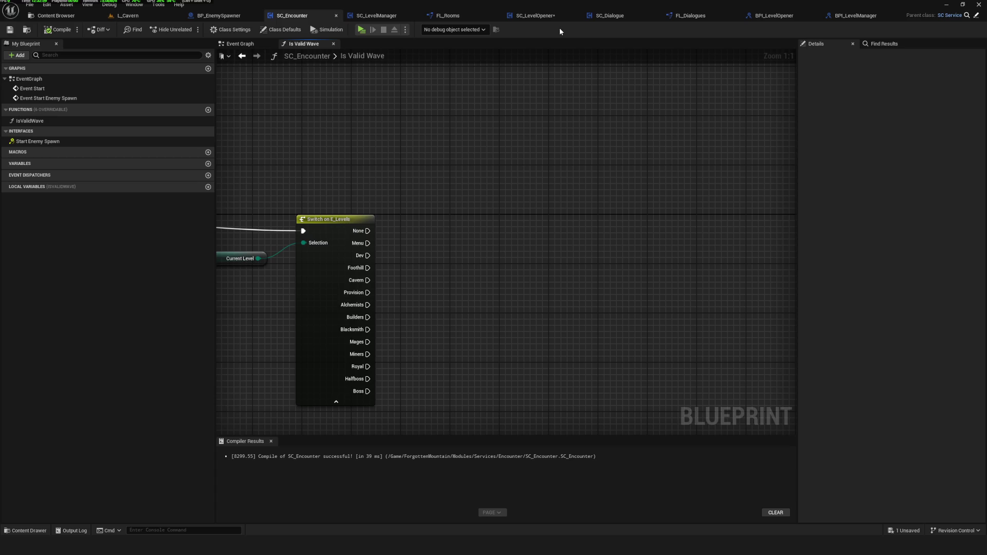
click(718, 12)
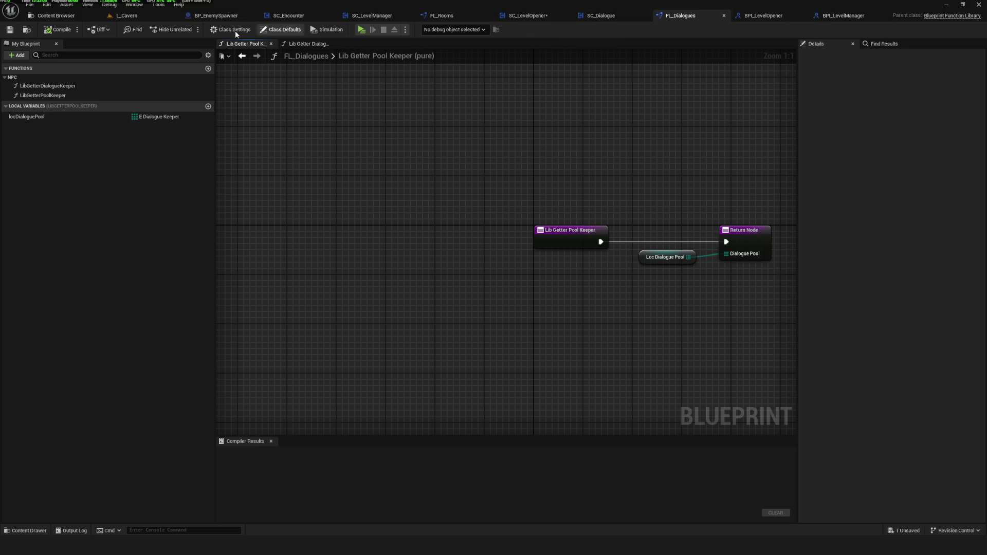
Open FL_Enemy from Content > ForgottenMountain > Core > Library.
click(55, 16)
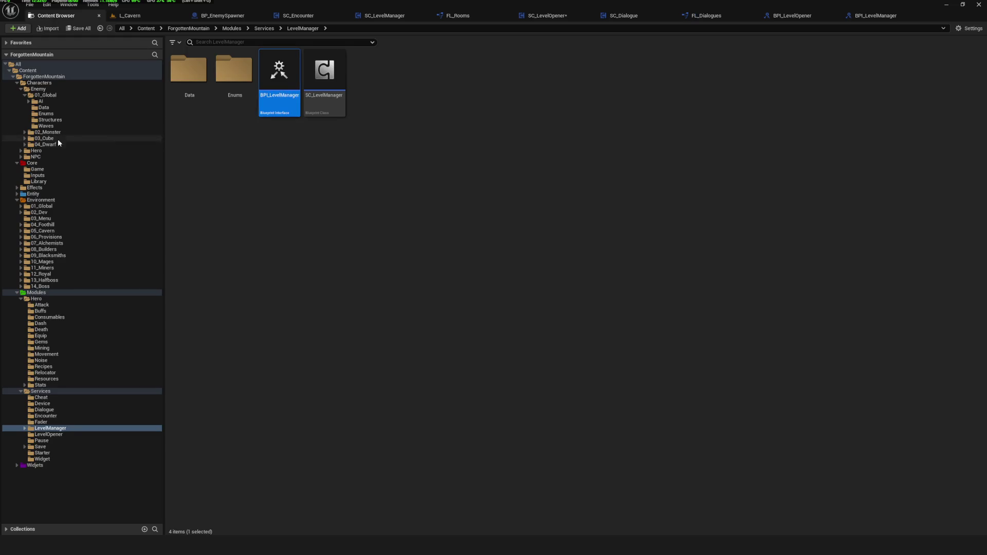
click(32, 163)
click(284, 85)
double_click(284, 85)
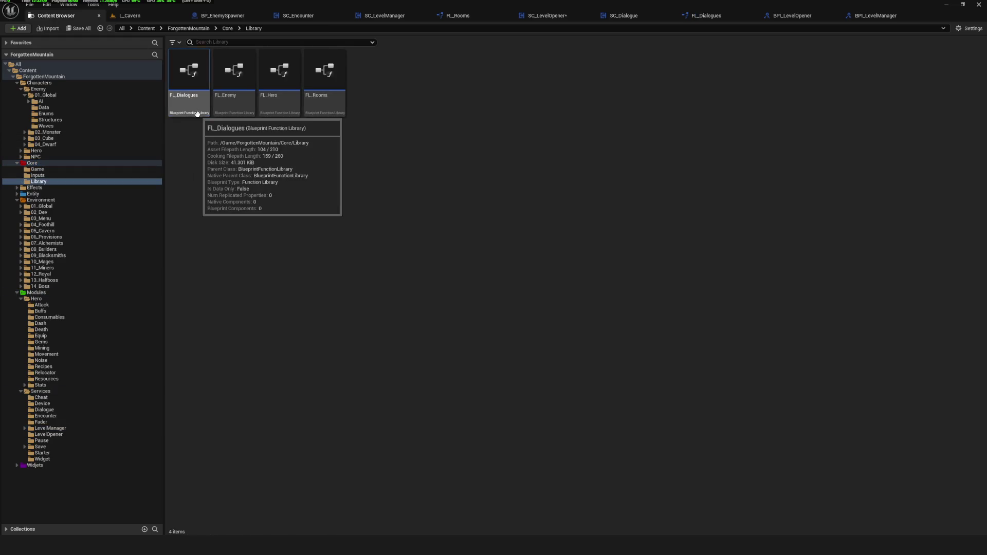
click(234, 105)
click(325, 107)
double_click(234, 103)
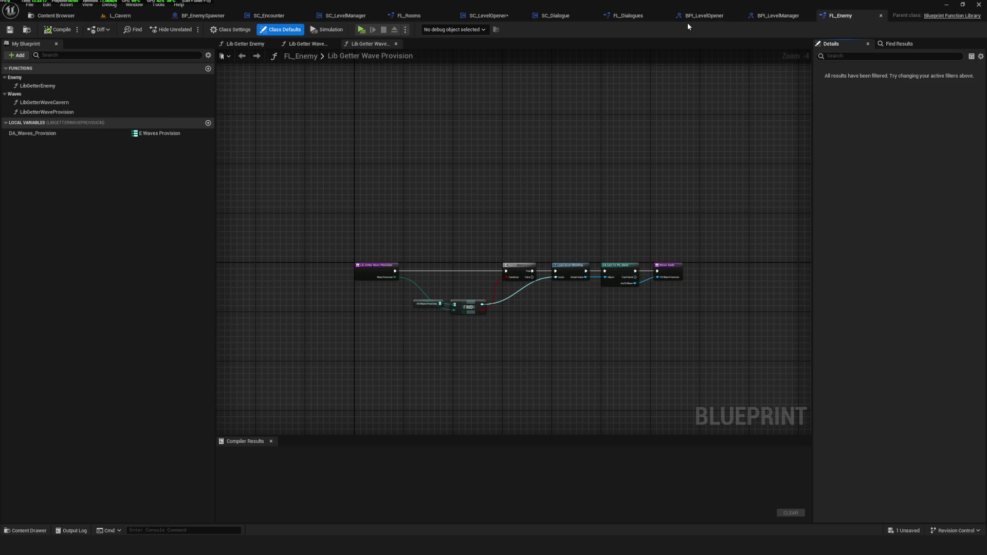
Compare with FL_Dialogues, then select FL_Enemy's LibGetterWaveProvision and LibGetterWaveCavern functions.
click(629, 17)
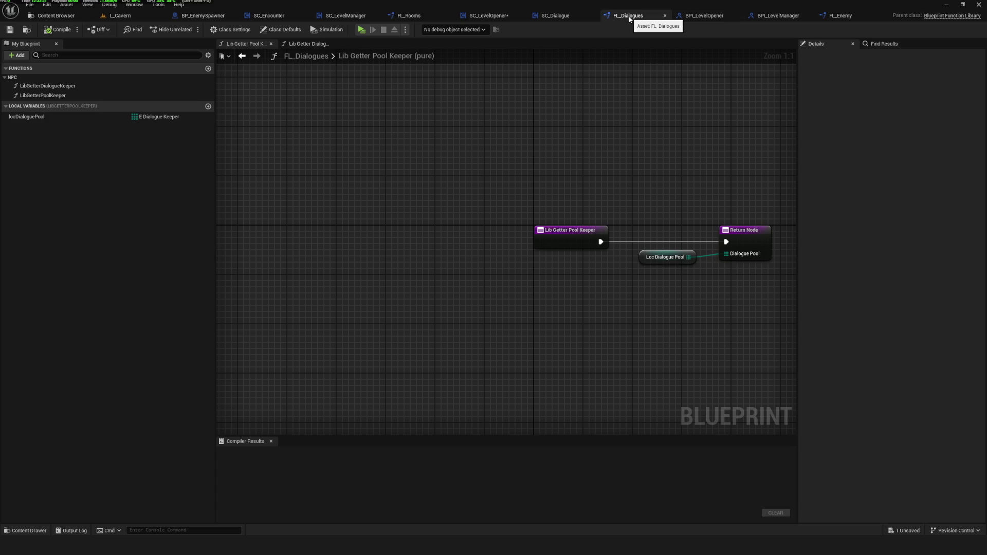
click(841, 16)
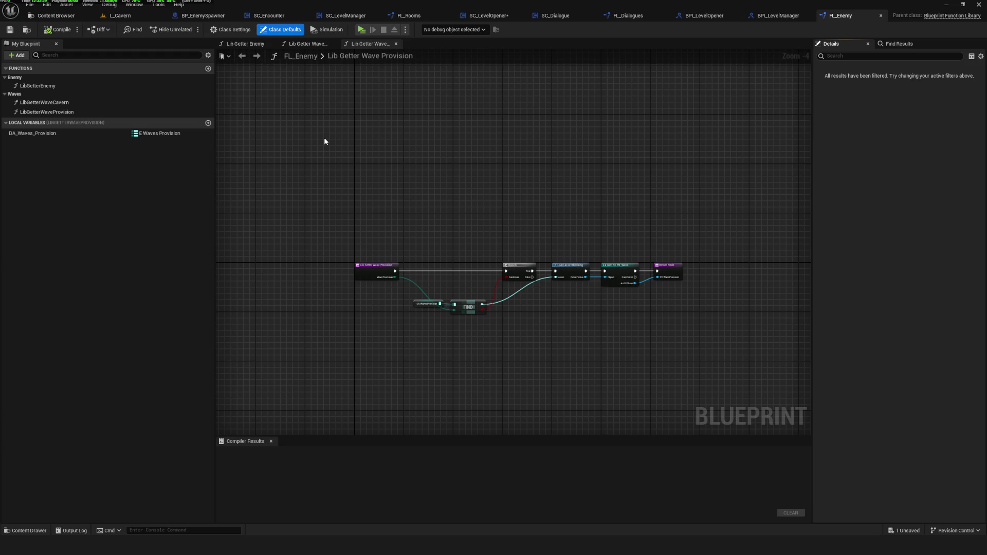
click(46, 112)
click(31, 102)
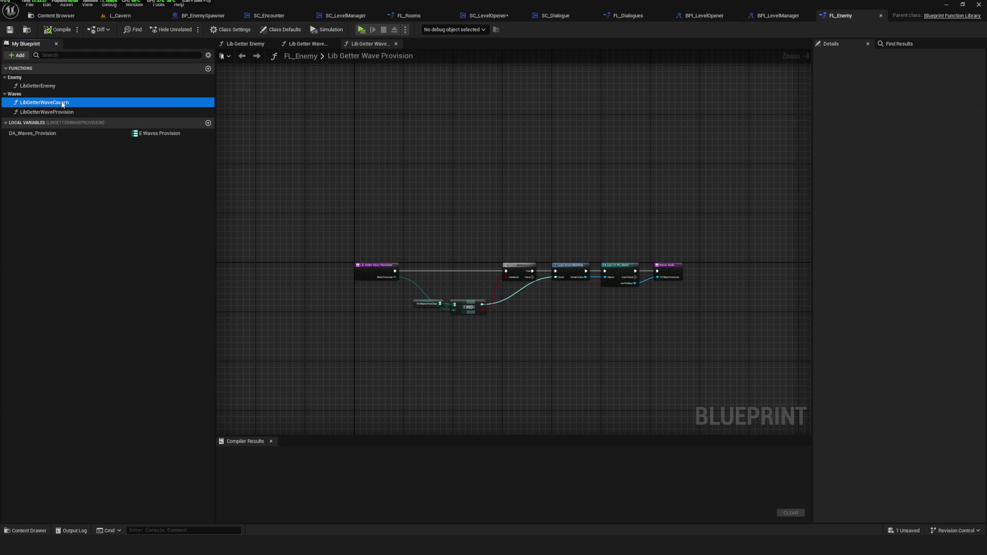
Duplicate LibGetterWaveCavern as LibGetterWaveCavernPool in category Pool, then compile and save.
key(ctrl+w)
drag(78, 123, 72, 128)
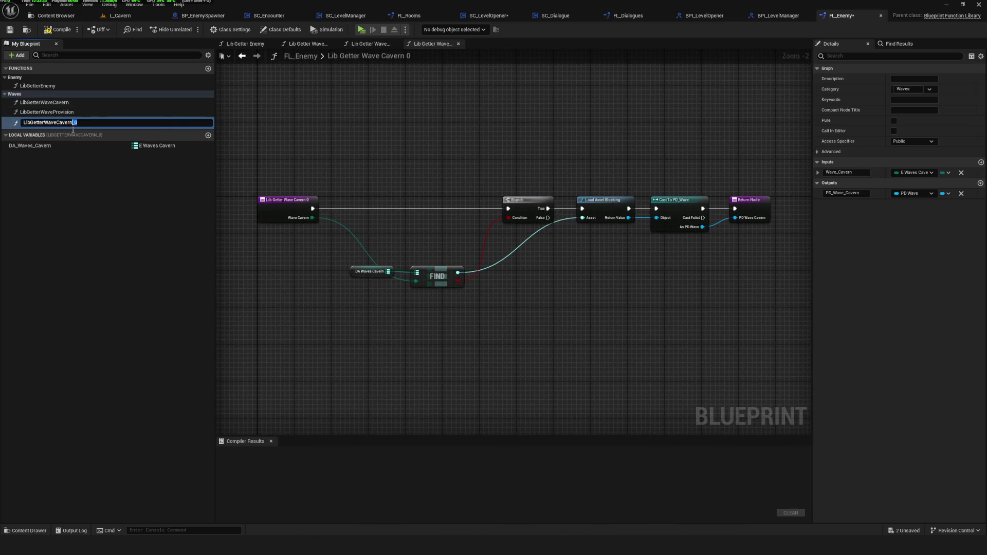
text(ol)
key(Return)
click(906, 89)
text(Pool)
key(Return)
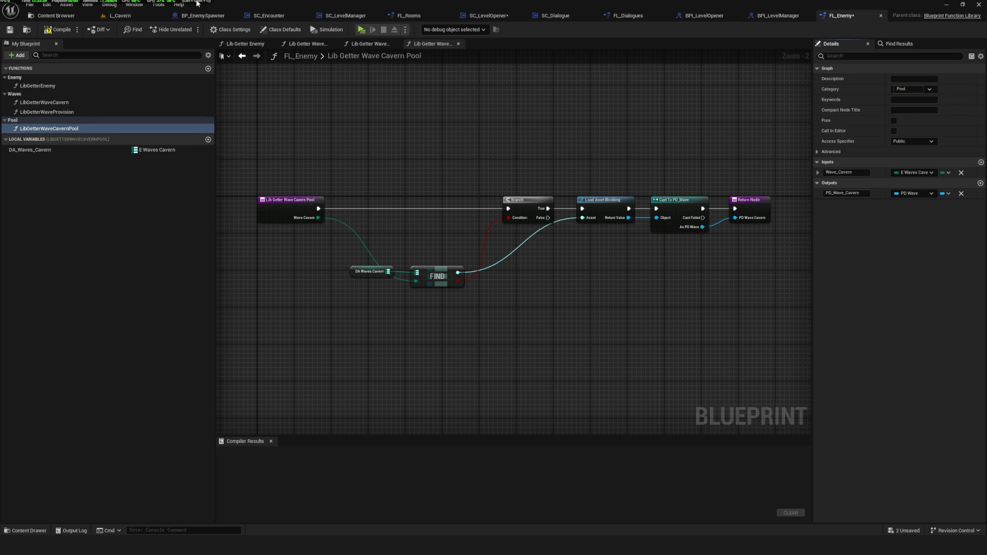
click(58, 29)
click(10, 30)
Delete the copy's Branch, Load Asset, Cast and Find lookup nodes.
click(86, 128)
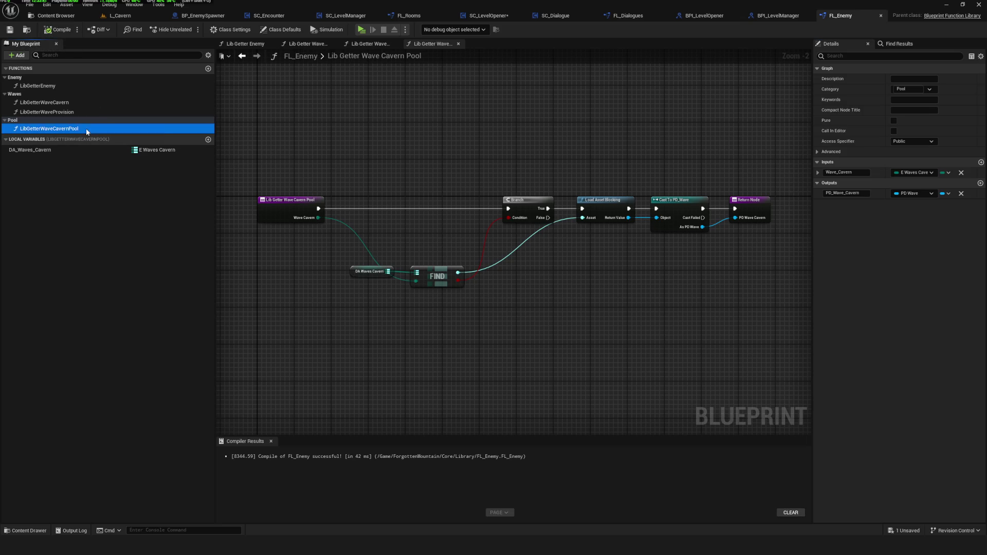
drag(397, 168, 448, 181)
drag(411, 210, 732, 375)
key(Delete)
Make the DA_Waves_Cavern local an array, place the Return Node beside the entry, and compile and save.
click(38, 150)
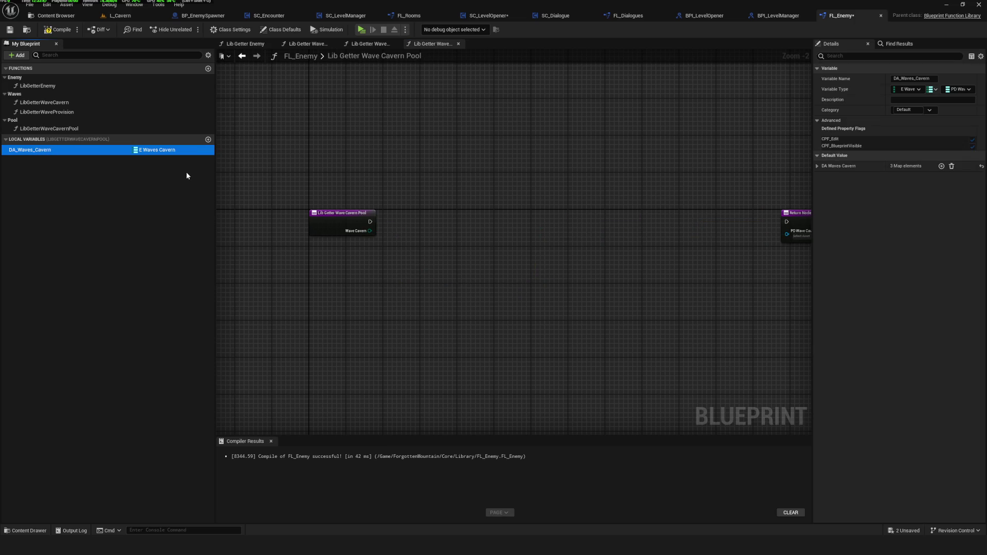
click(932, 90)
click(925, 111)
click(58, 29)
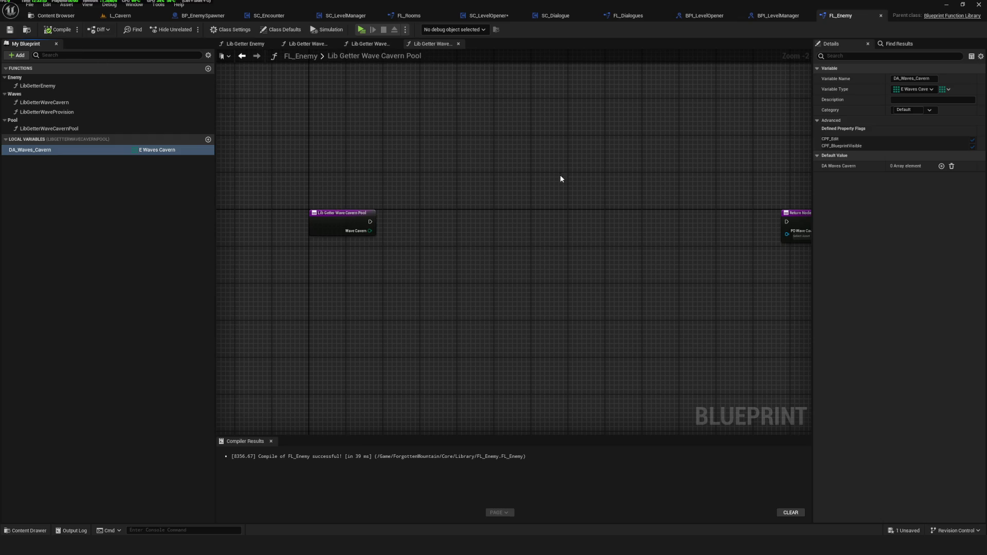
drag(757, 199, 480, 207)
scroll(493, 205, up, 2)
click(14, 30)
click(87, 150)
drag(546, 167, 500, 174)
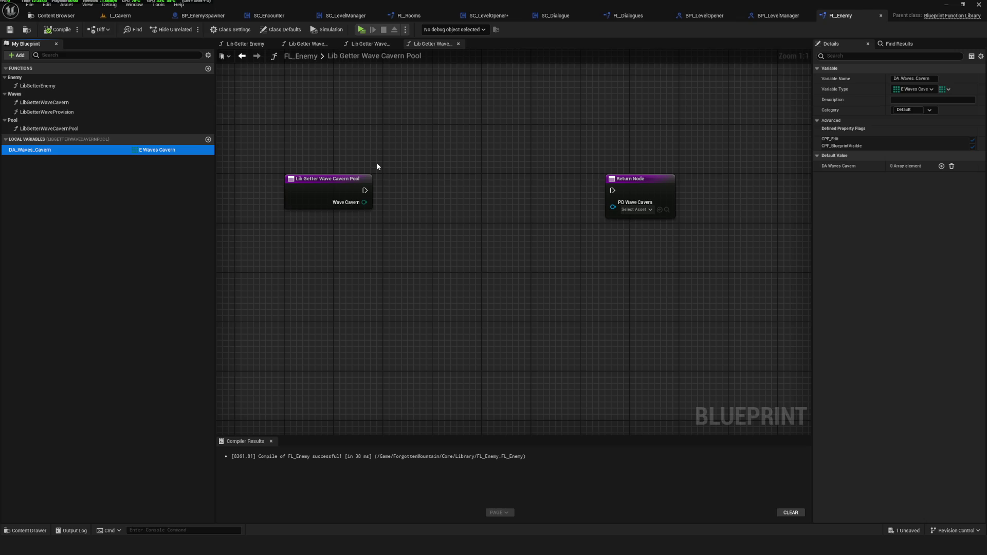
Remove the PD Wave Cavern output and the Wave_Cavern input from the function.
click(632, 189)
click(960, 194)
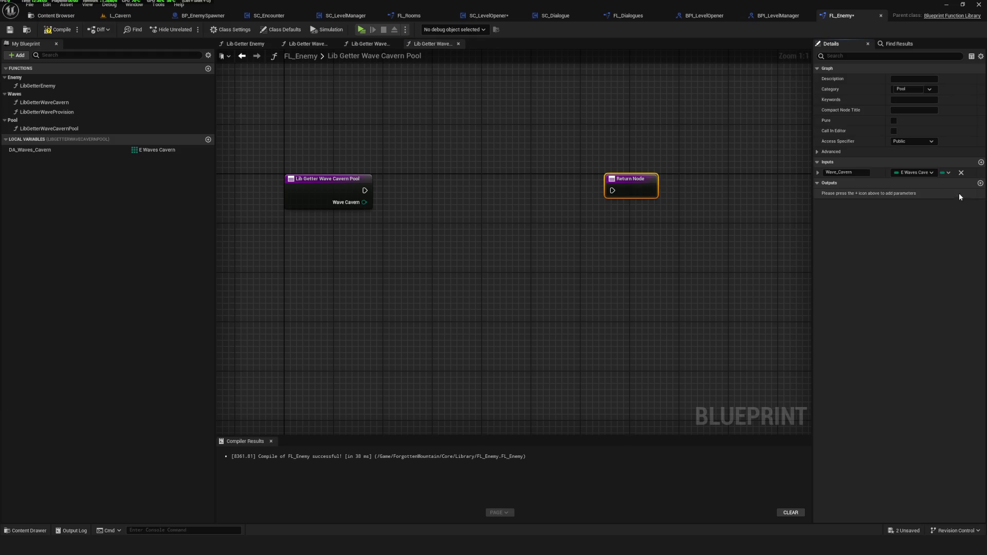
click(817, 173)
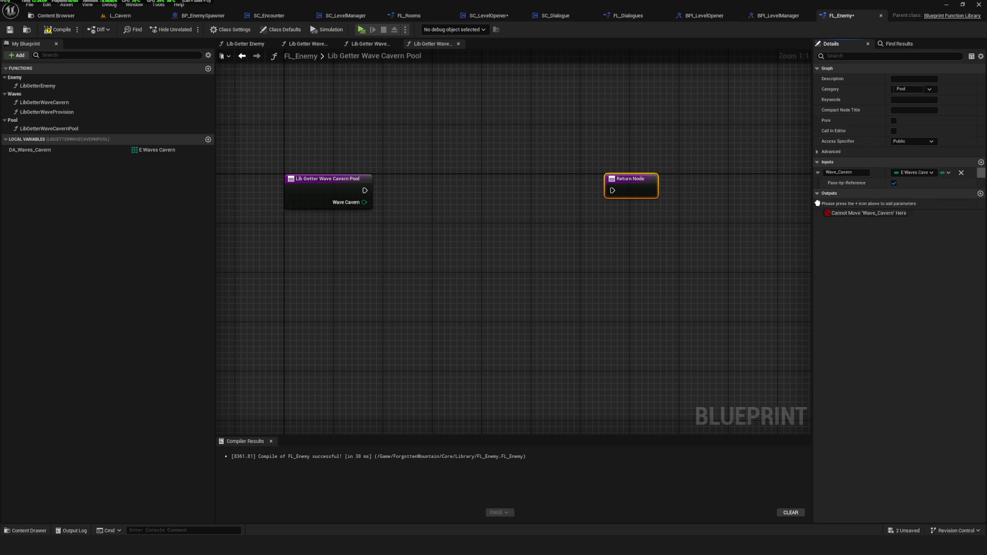
click(961, 173)
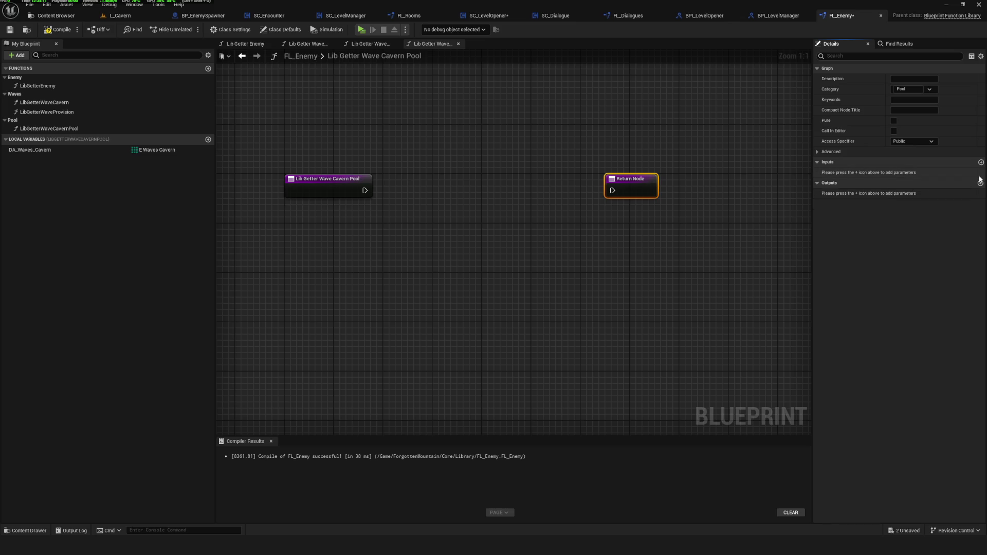
Add an output named Wave typed as an E Waves Cavern array, then compile and save.
click(981, 183)
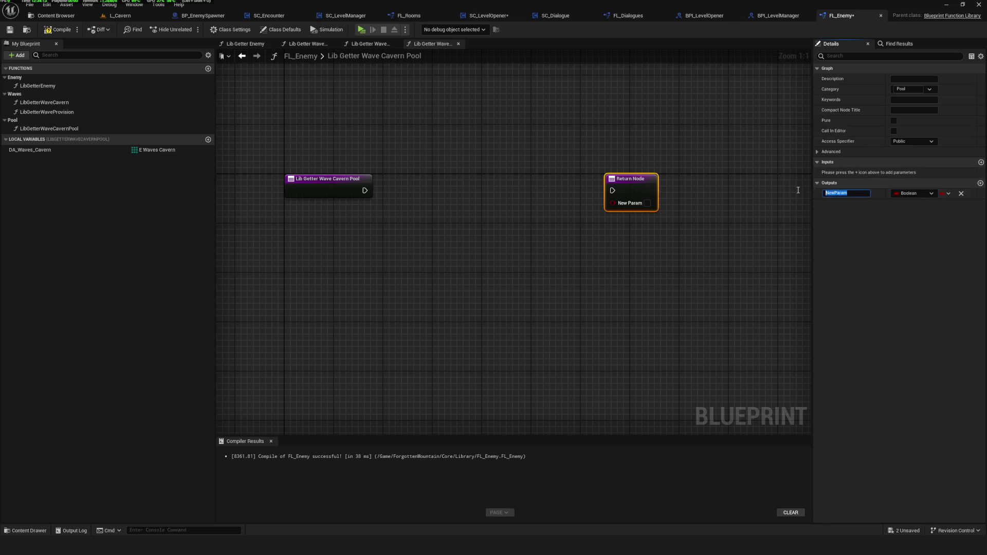
text(Wave)
key(Return)
click(911, 194)
text(Wa)
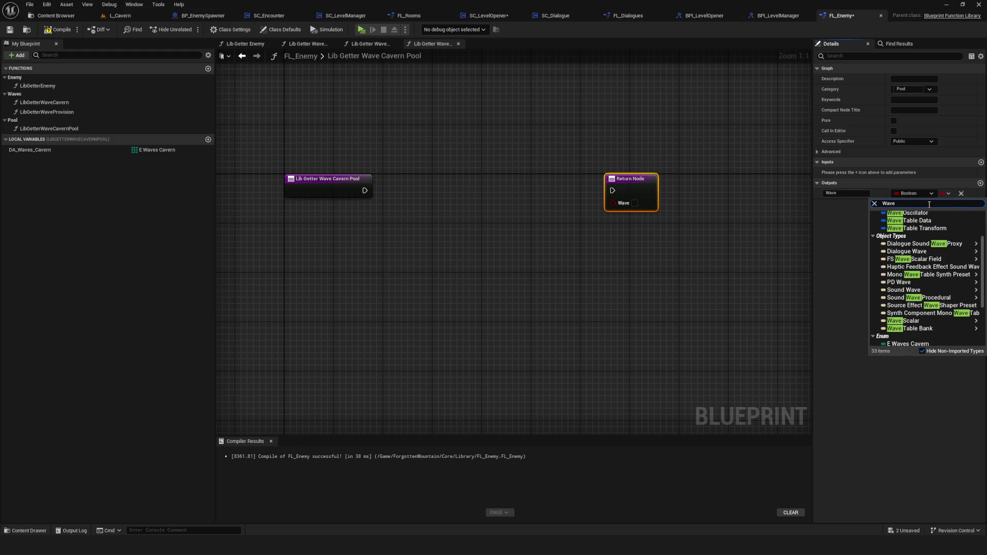
text(n)
text(a)
text(n)
click(922, 223)
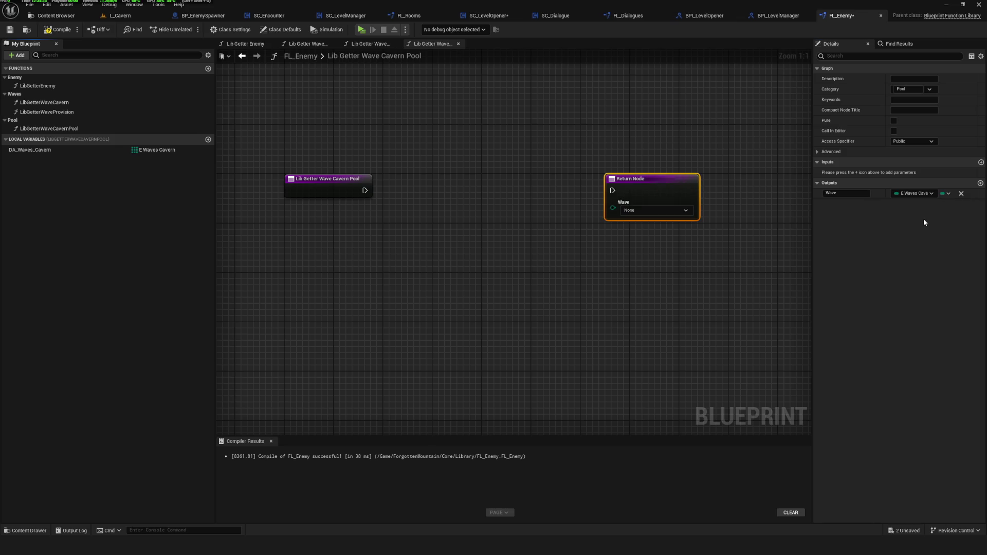
click(943, 194)
click(934, 216)
click(11, 32)
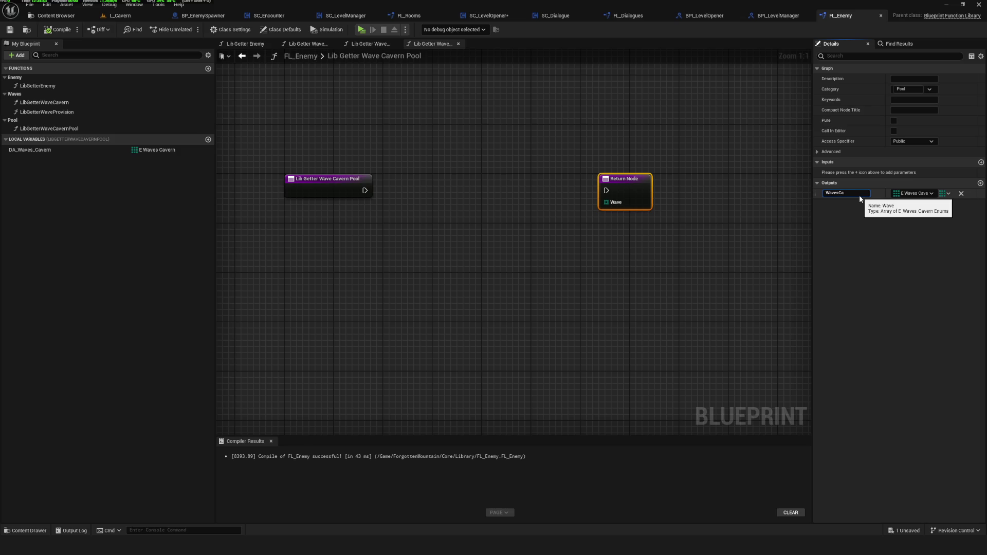
Rename the output to WavesCavernPool.
text(vernPool)
key(Return)
drag(365, 190, 467, 177)
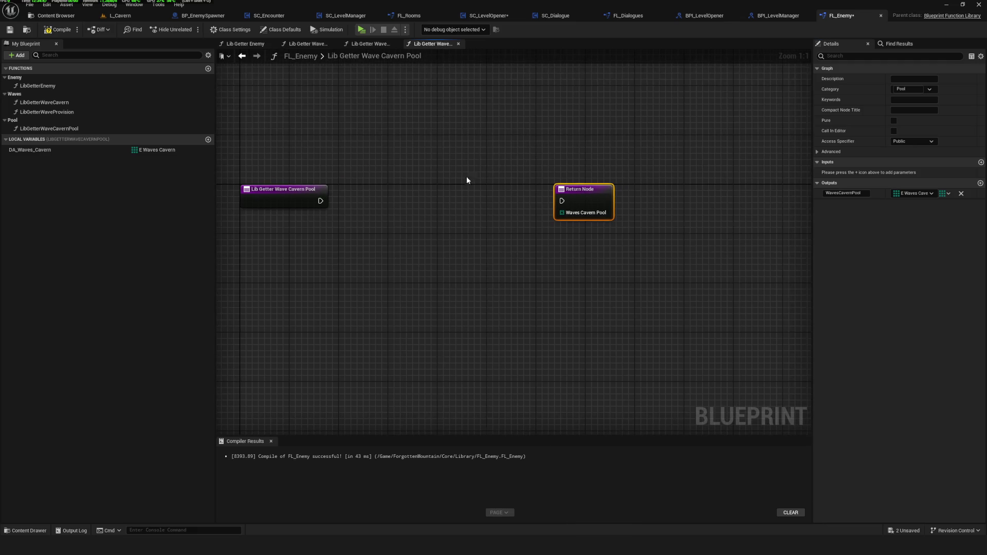
drag(579, 206, 437, 209)
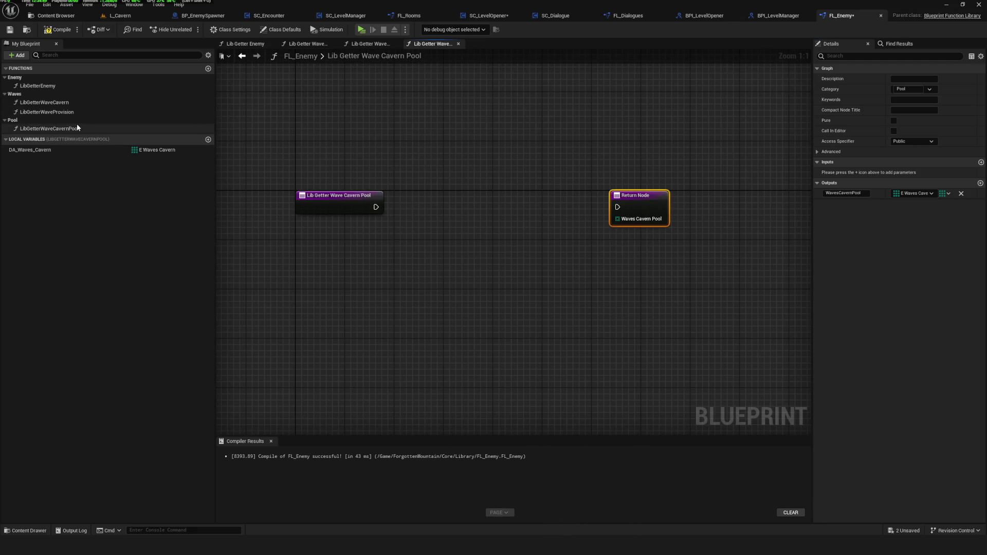
Rename the DA_Waves_Cavern local variable to locWavesCavernPool and compile.
click(45, 150)
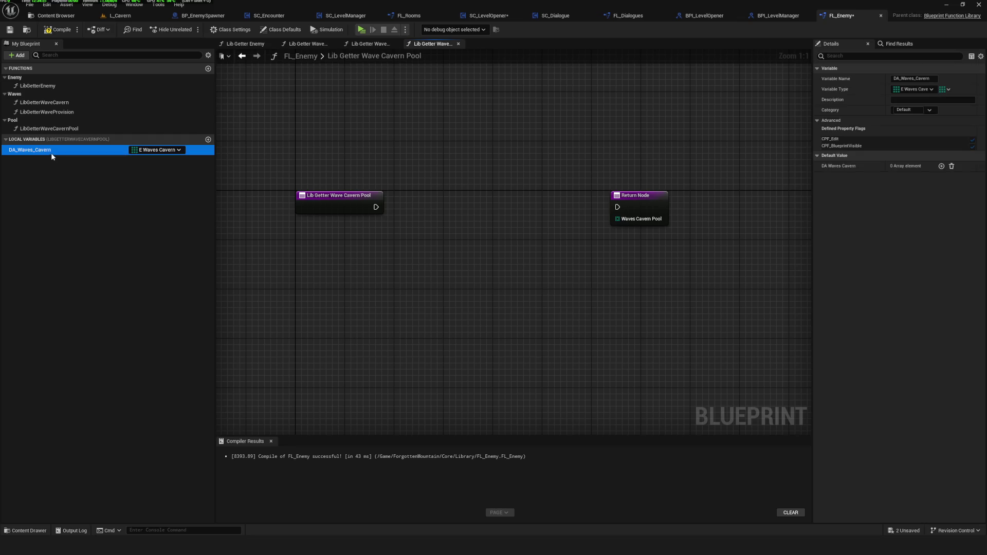
click(54, 153)
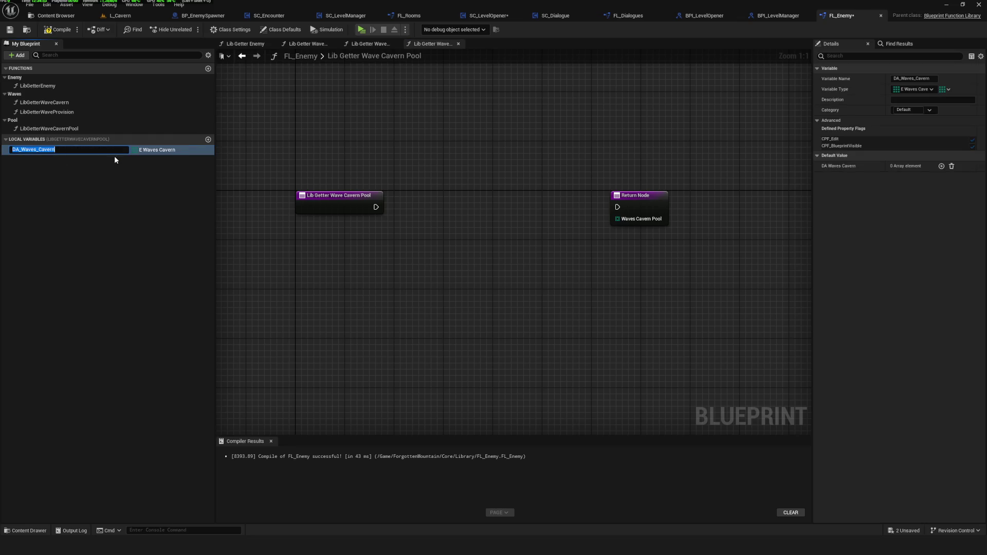
key(Return)
click(630, 16)
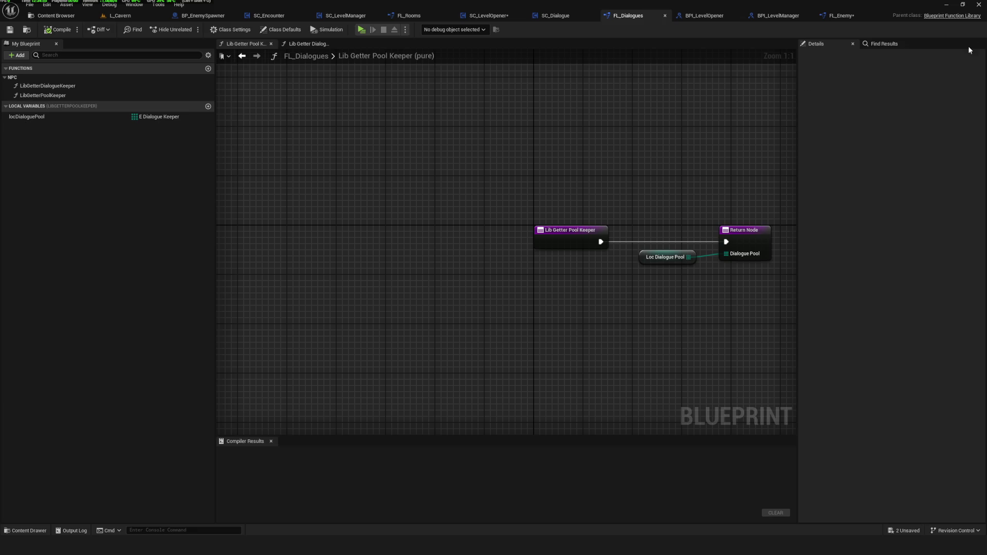
click(839, 16)
click(36, 149)
key(F2)
text(locWavesCavernPoo)
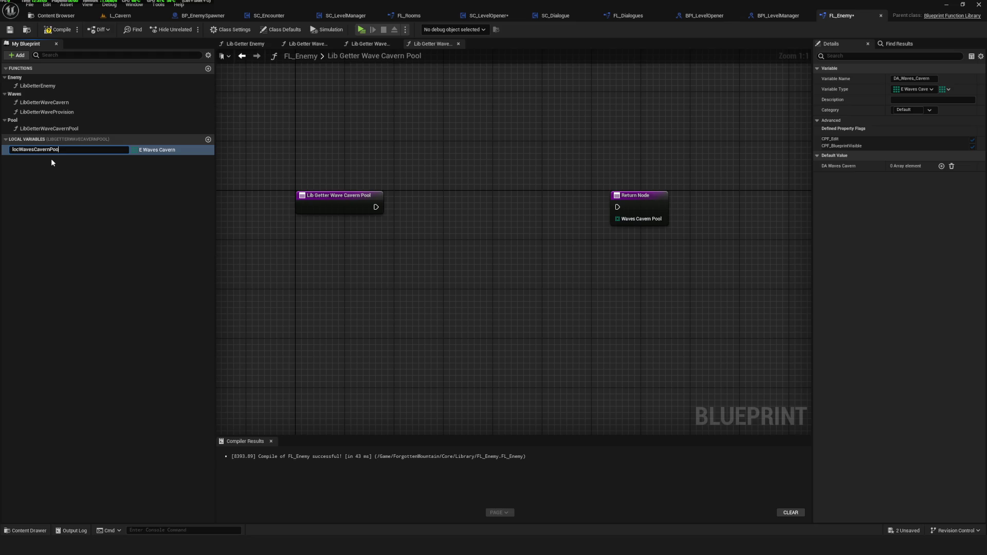
text(l)
key(Return)
click(57, 29)
Return a locWavesCavernPool getter through the Return Node with the exec wired, then compile and save.
mouse_move(32, 150)
mouse_down()
mouse_move(528, 197)
mouse_move(501, 231)
mouse_up()
drag(562, 237, 573, 219)
drag(346, 204, 588, 204)
drag(523, 197, 607, 239)
drag(600, 210, 487, 209)
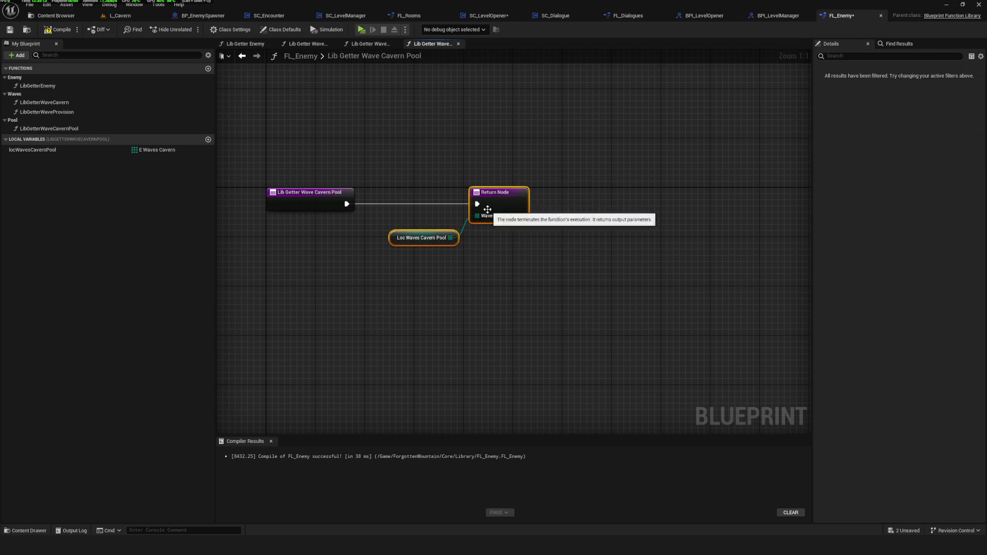
click(9, 29)
drag(415, 231, 403, 212)
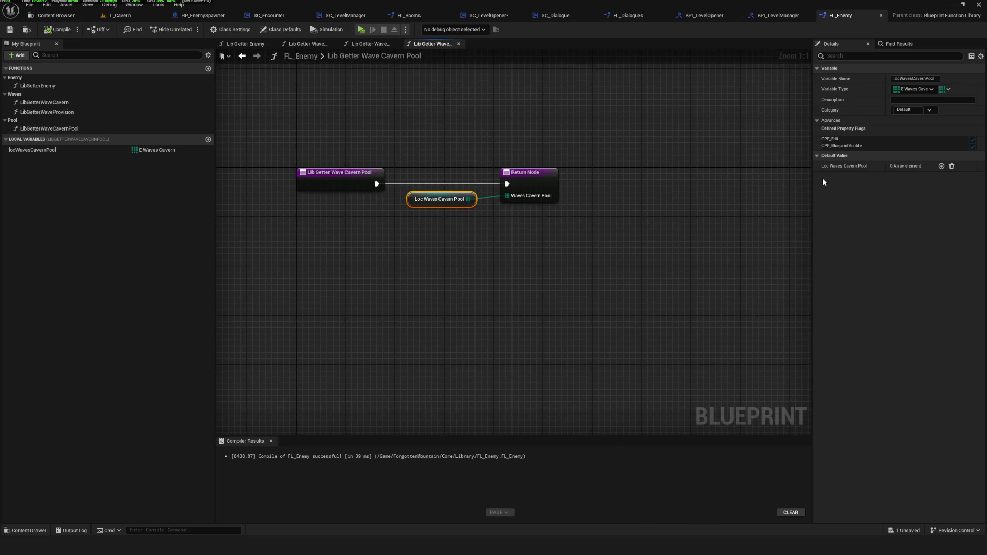
click(52, 150)
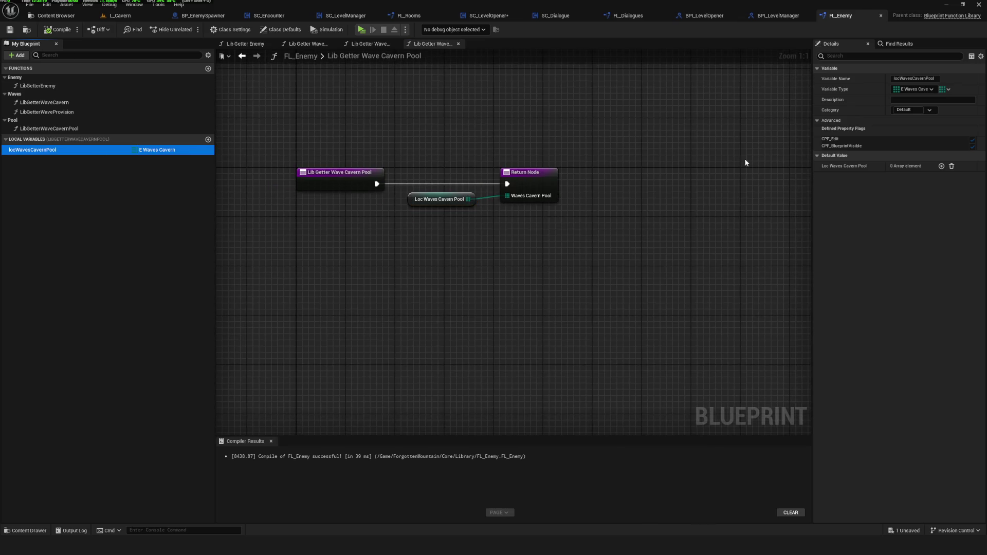
Add three locWavesCavernPool default elements, Cavern_Wave_01, Cavern_Wave_02 and Cavern_Wave_03, then compile and save.
click(941, 166)
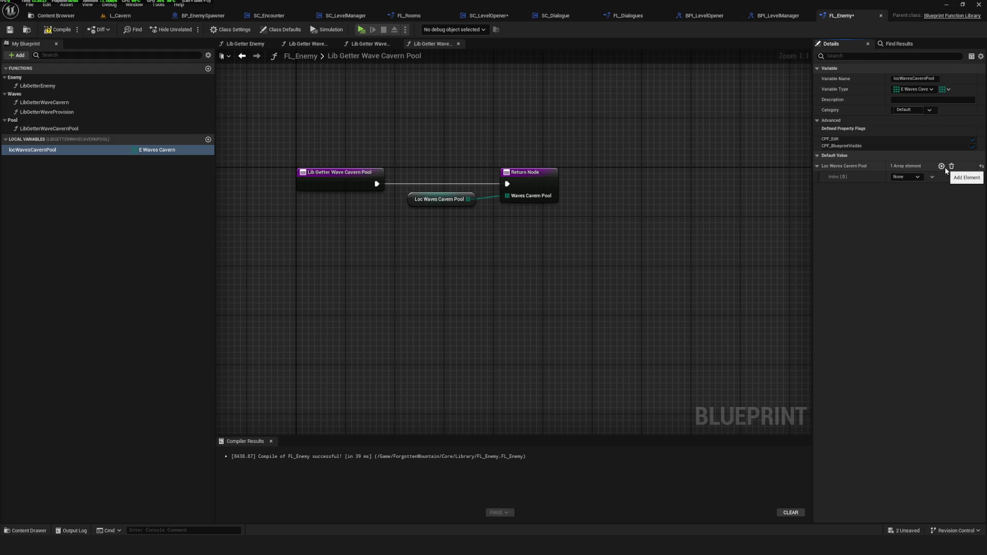
click(906, 177)
click(907, 193)
click(942, 166)
click(910, 188)
click(920, 211)
click(941, 166)
click(919, 200)
click(920, 230)
click(57, 30)
click(10, 29)
drag(748, 278, 594, 156)
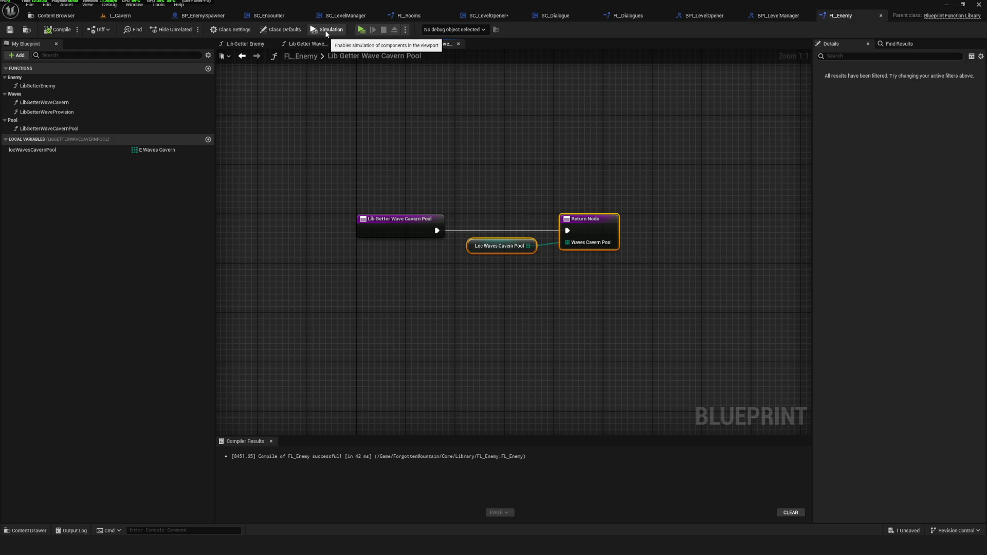
Mark LibGetterWaveCavernPool as a pure function.
click(276, 17)
right_click(542, 257)
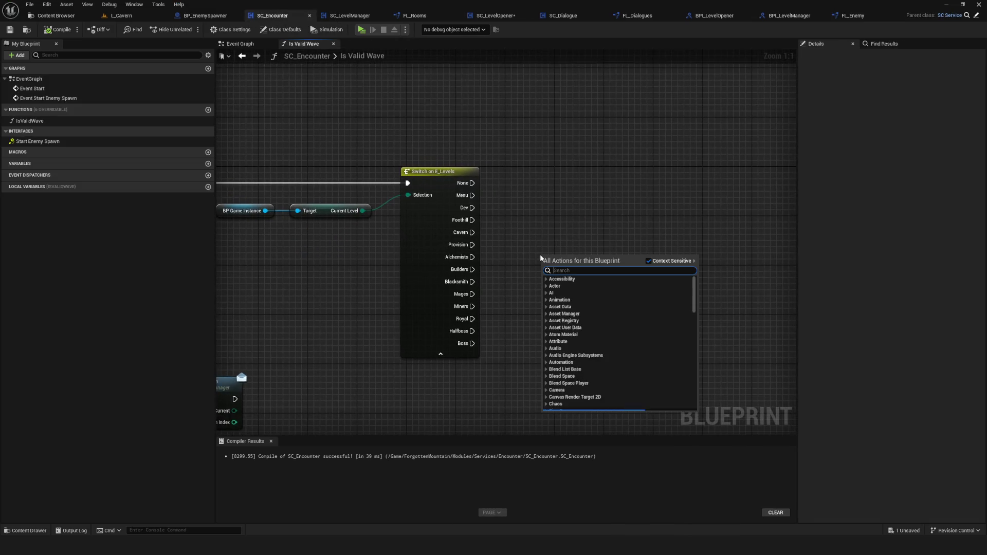
click(848, 15)
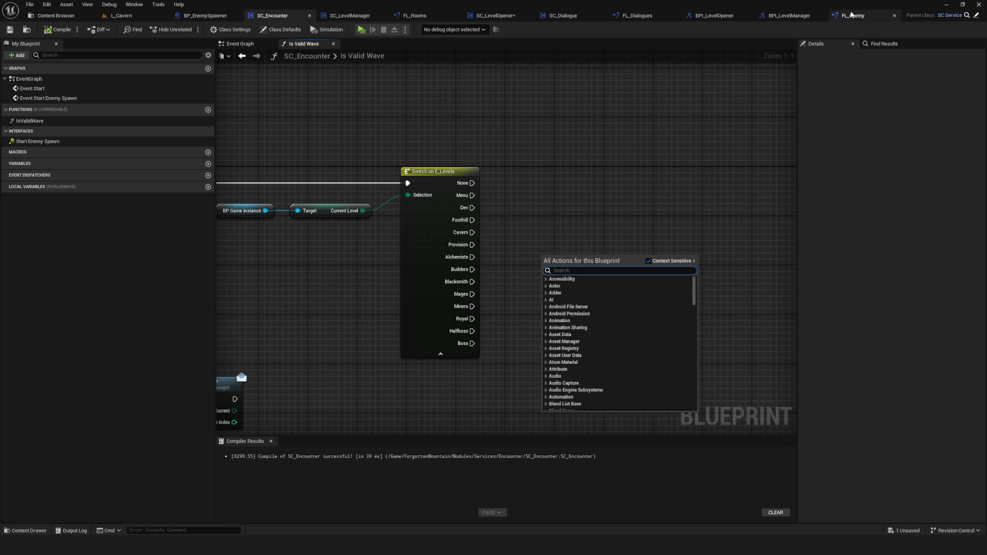
click(46, 128)
click(893, 120)
Mark LibGetterWaveProvision as pure too, then compile and save FL_Enemy.
click(138, 102)
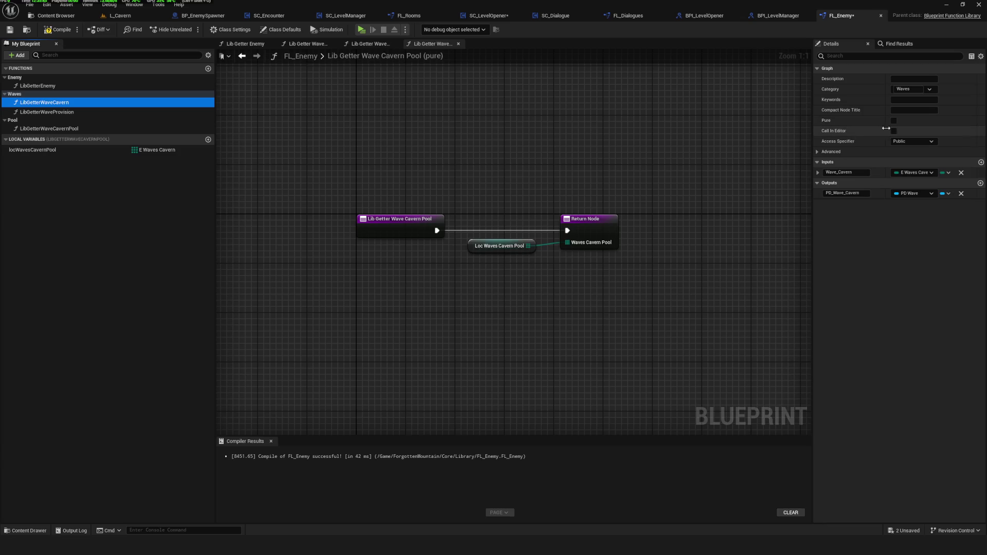
click(116, 113)
click(894, 120)
click(92, 88)
click(58, 29)
click(9, 30)
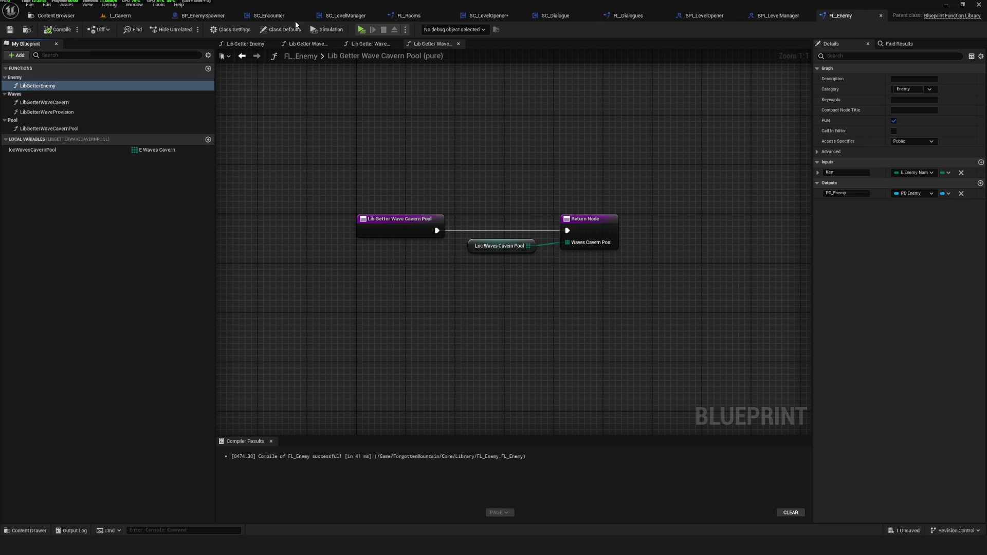
Check the SC_LevelOpener and BPI_LevelManager tabs, then return to SC_Encounter's Is Valid Wave graph.
click(509, 16)
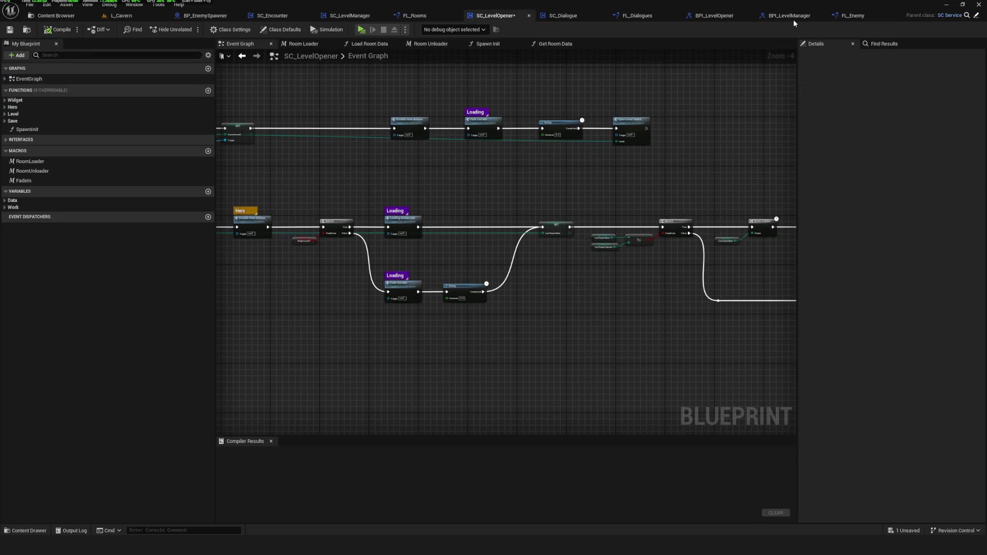
click(794, 16)
click(852, 15)
scroll(565, 137, down, 4)
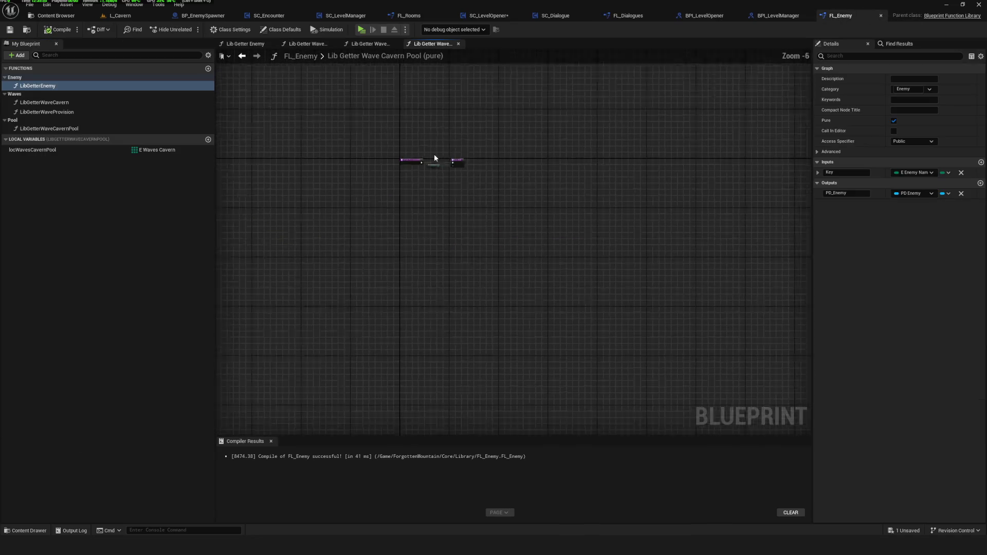
scroll(433, 155, up, 7)
click(49, 128)
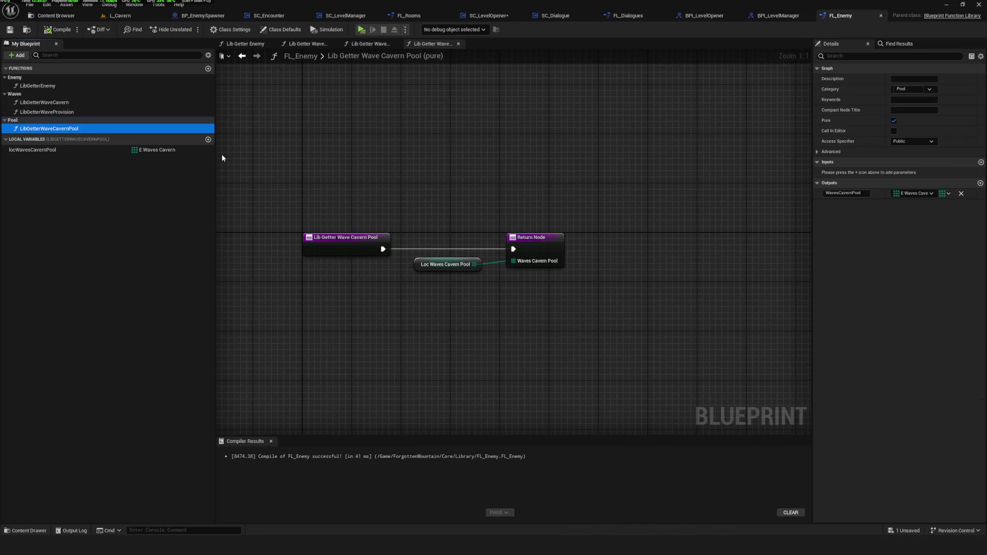
click(486, 15)
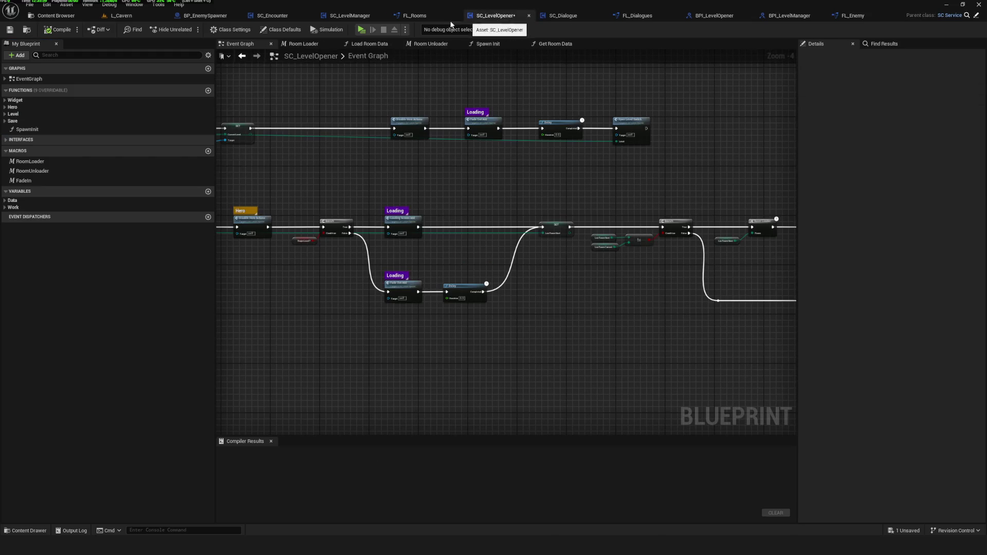
click(263, 16)
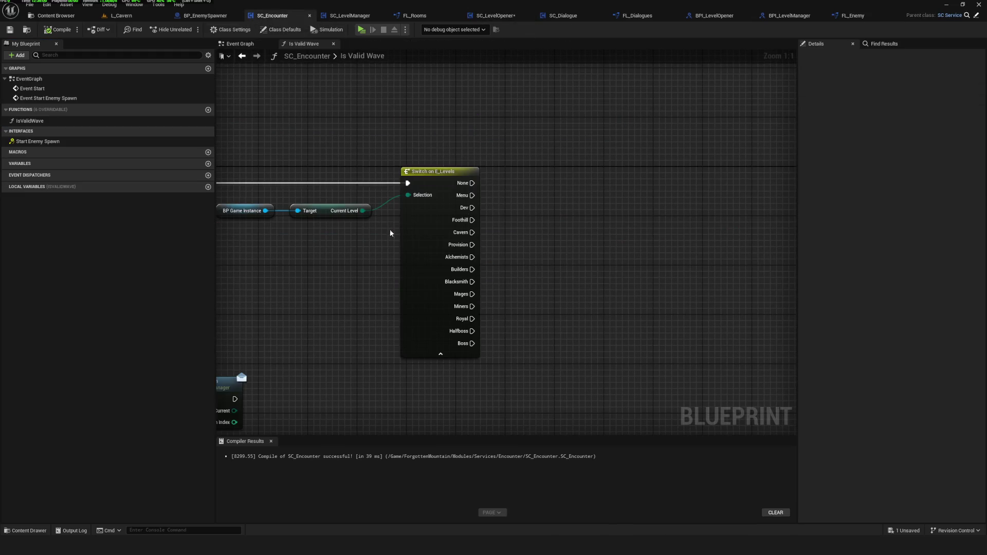
Add a Lib Getter Wave Cavern Pool node to the Is Valid Wave graph and compile.
right_click(604, 222)
text(libgetterwave)
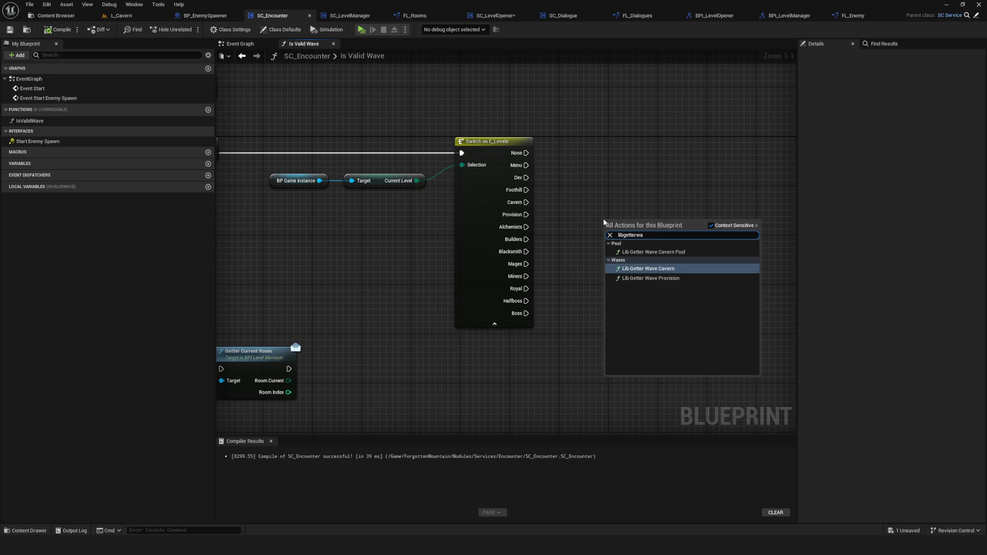
click(684, 251)
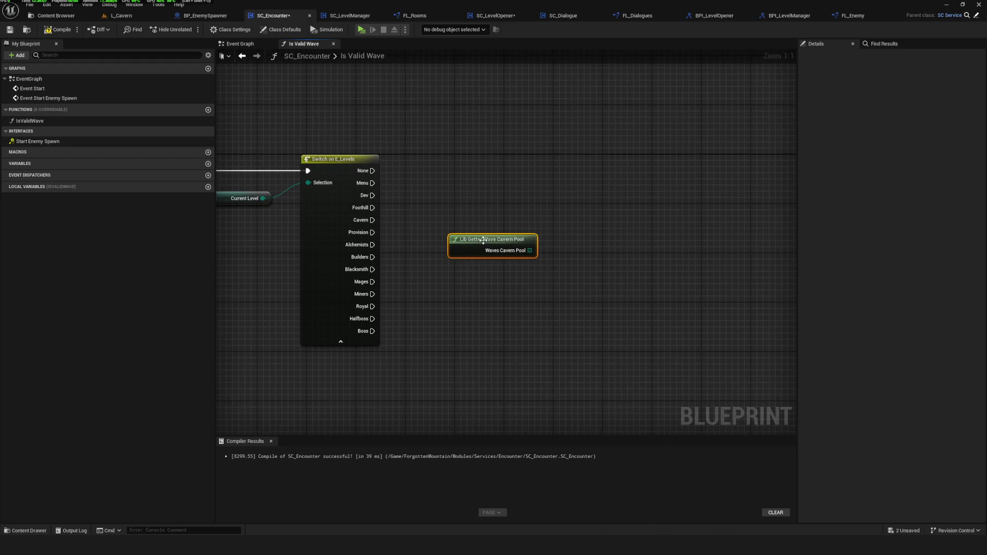
click(56, 30)
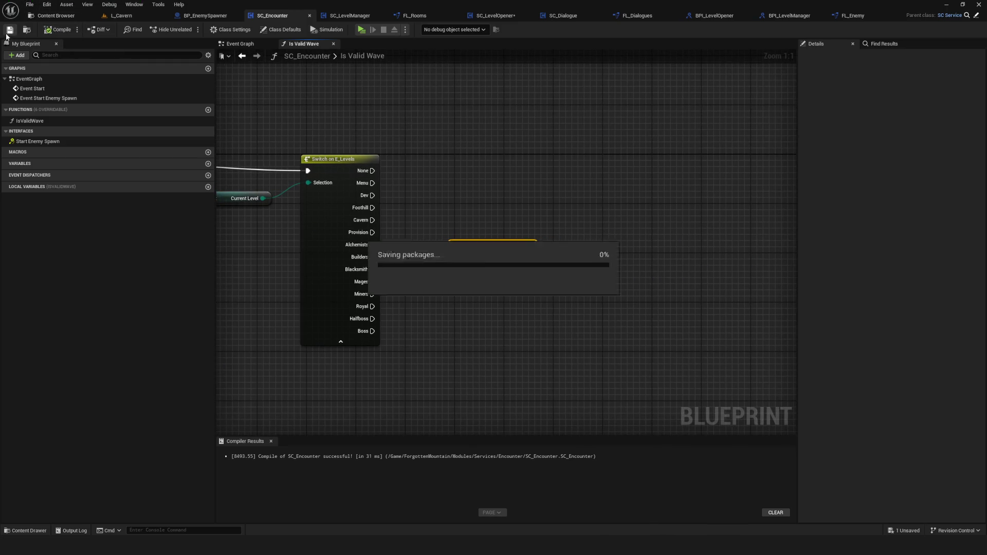
Run a For Each Loop over the pool from the Switch's Cavern case, then compile.
mouse_move(530, 257)
mouse_down()
mouse_move(577, 201)
mouse_move(581, 210)
mouse_up()
text(for)
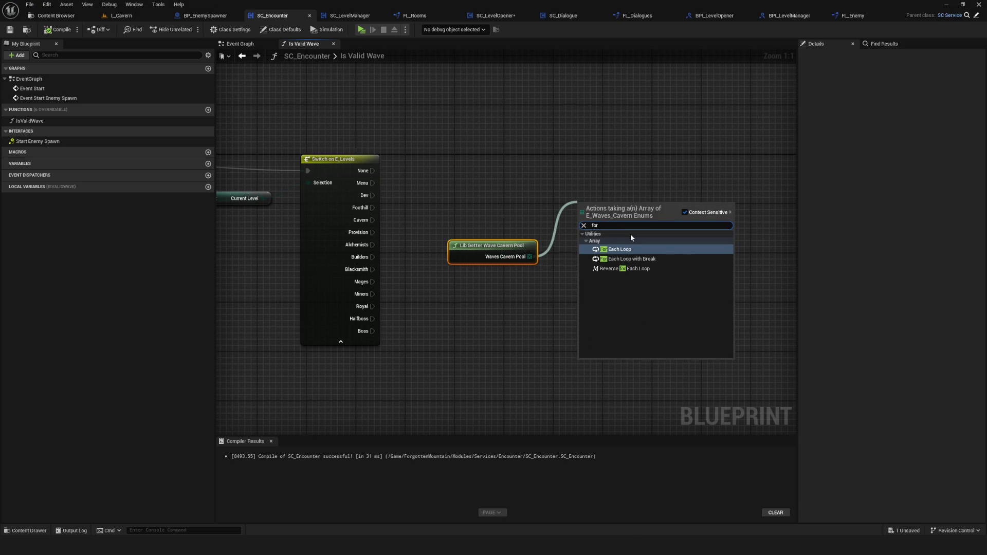
key(Escape)
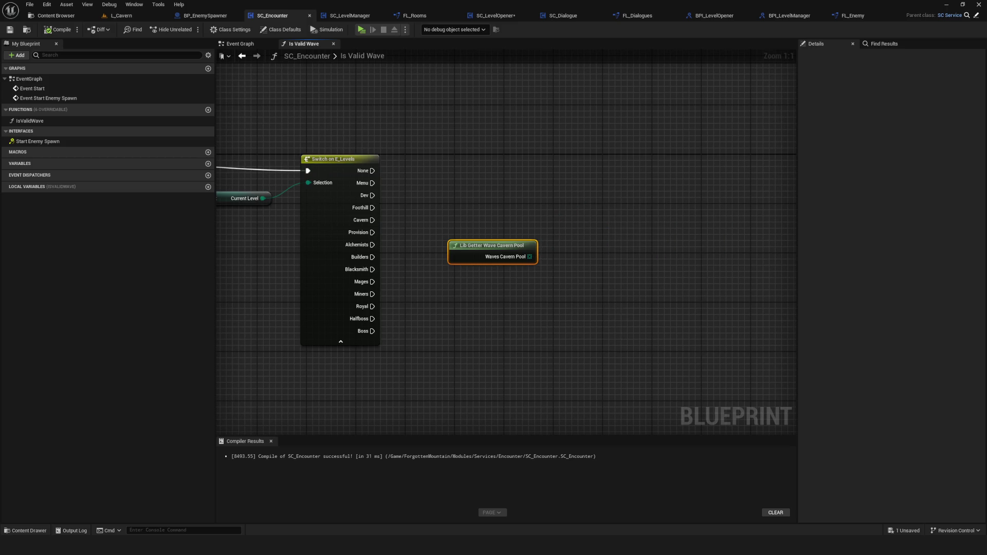
drag(530, 257, 617, 240)
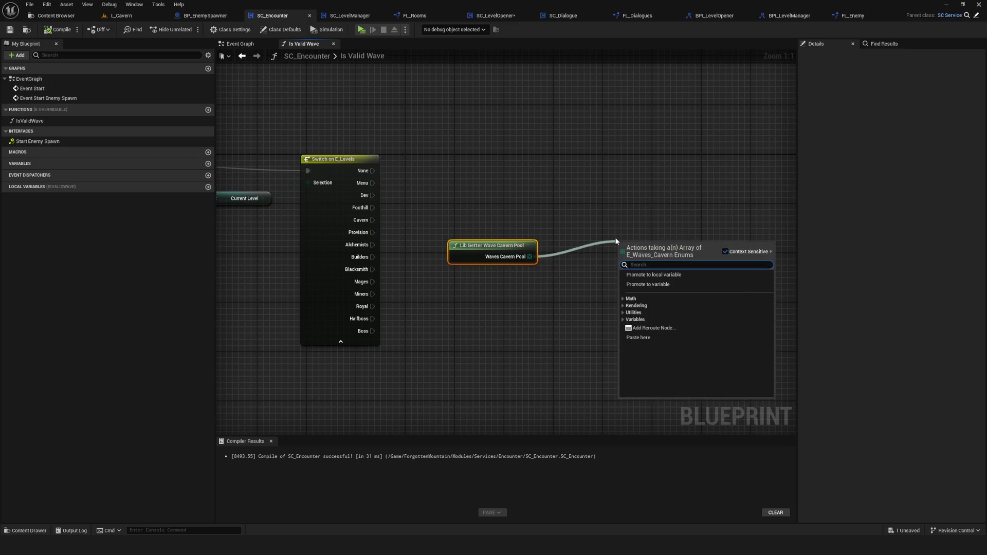
text(for)
click(677, 290)
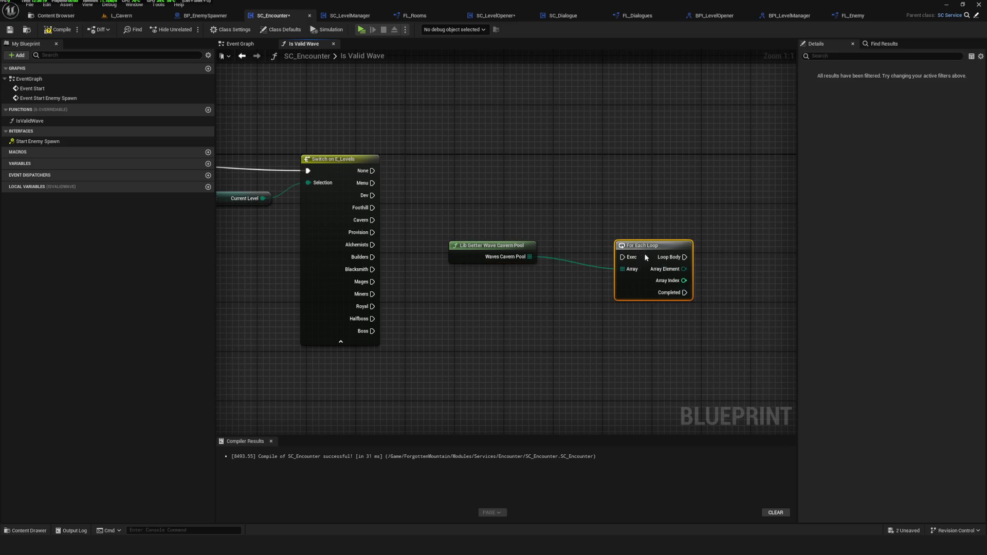
mouse_move(372, 220)
mouse_down()
mouse_move(598, 227)
mouse_move(617, 238)
mouse_move(629, 208)
mouse_up()
drag(520, 245, 570, 247)
click(58, 30)
drag(516, 269, 662, 243)
drag(489, 242, 482, 236)
drag(655, 274, 492, 279)
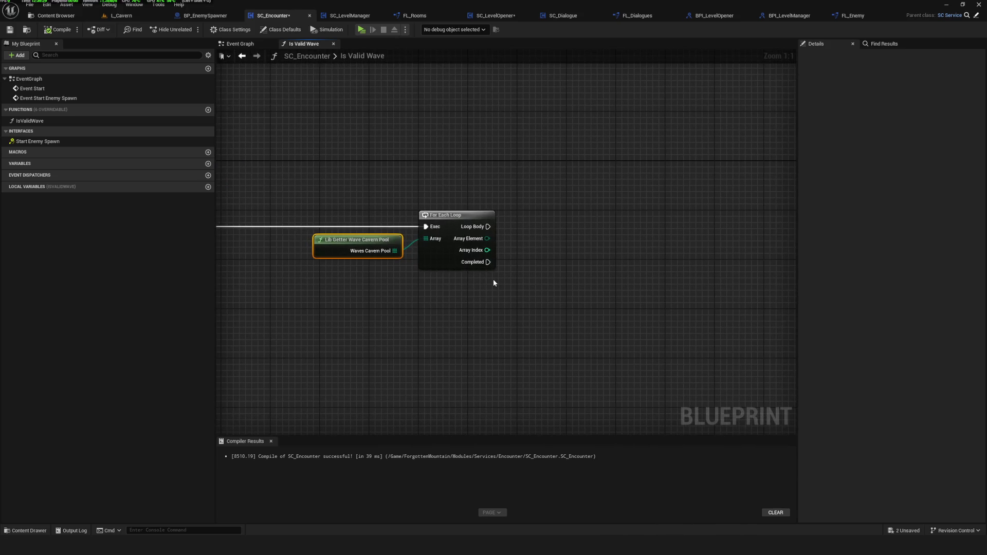
Feed the loop's Array Element into a new Lib Getter Wave Cavern node, then compile and save SC_Encounter.
drag(487, 239, 565, 280)
text(lib ge)
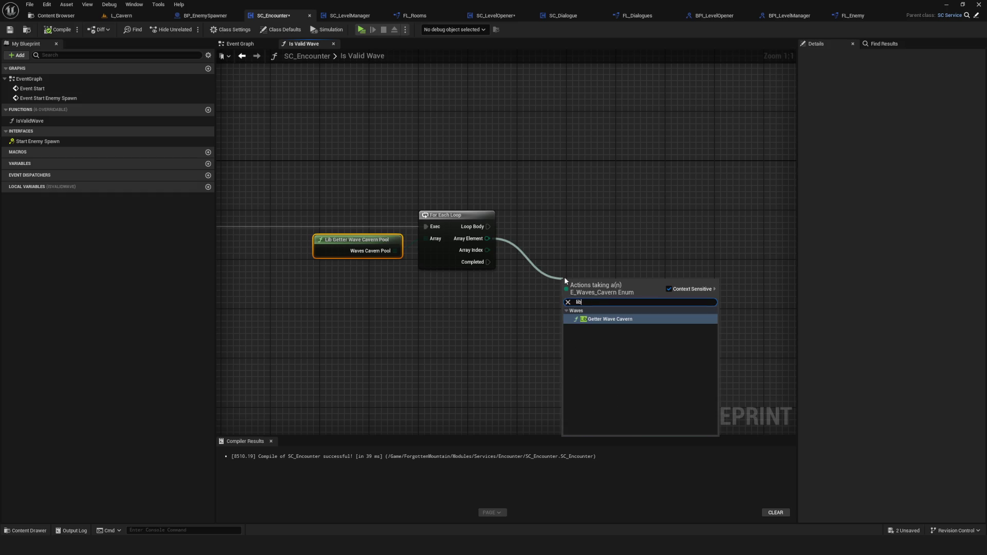
click(638, 317)
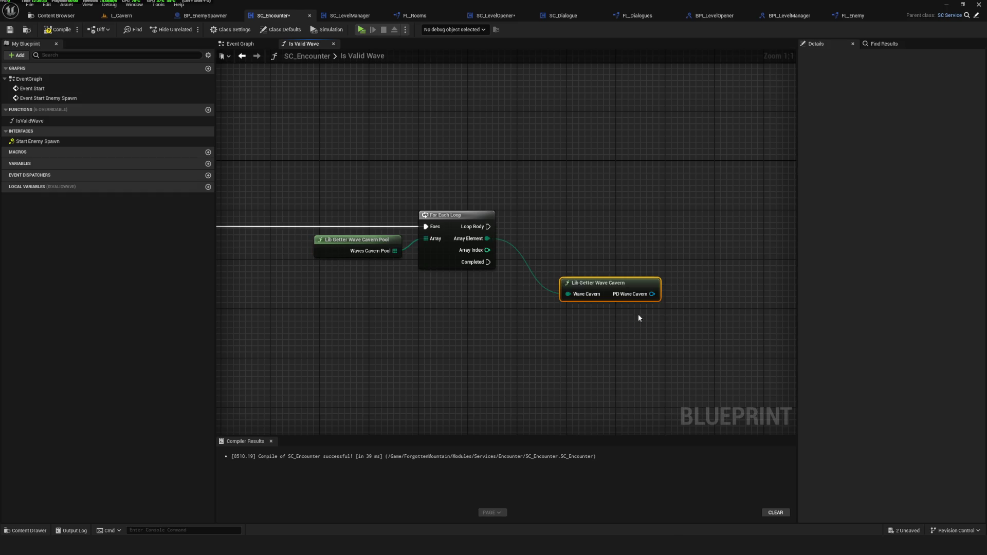
drag(638, 315, 584, 319)
drag(536, 292, 509, 275)
click(57, 29)
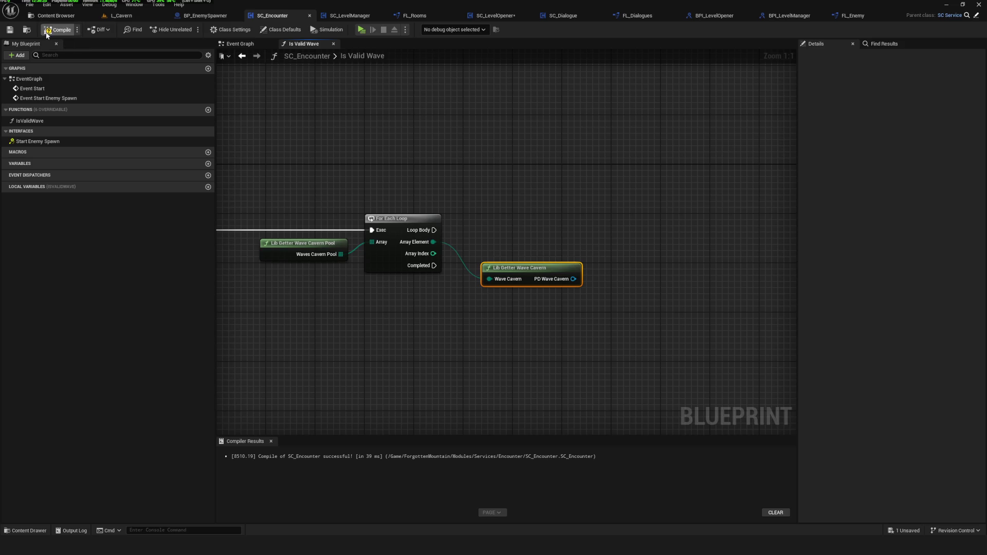
click(11, 29)
drag(520, 202, 528, 225)
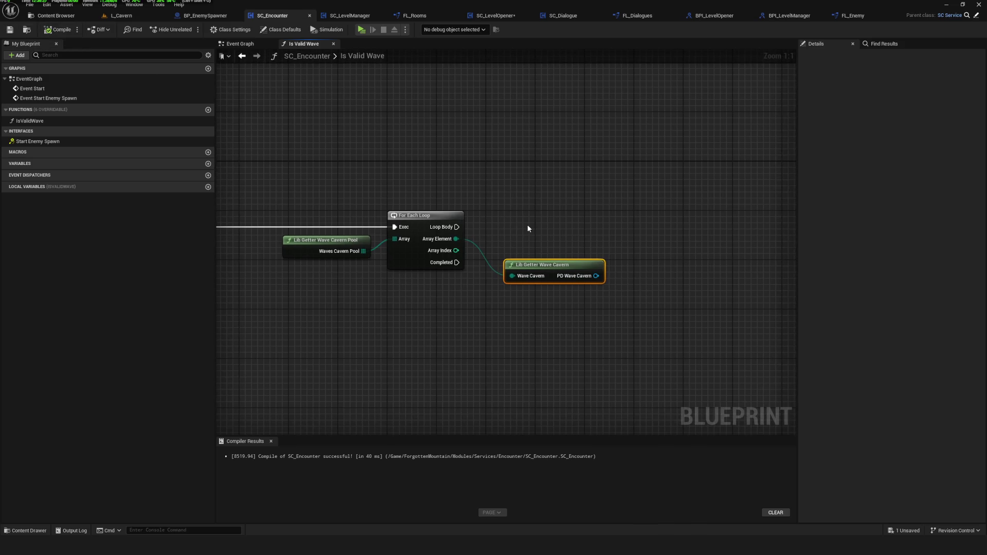
drag(549, 285, 549, 291)
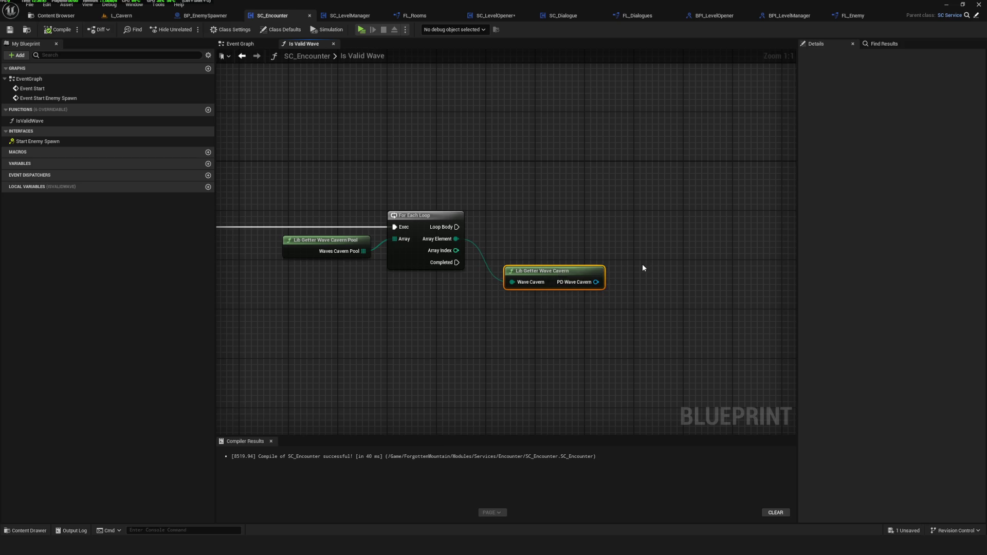
drag(612, 279, 483, 271)
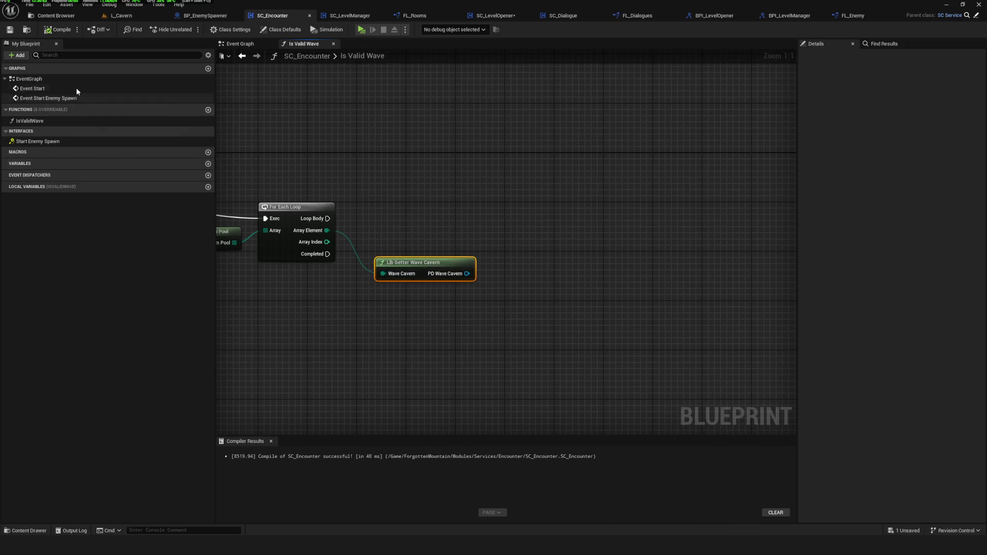
mouse_move(506, 202)
mouse_down()
mouse_move(580, 216)
mouse_move(831, 202)
mouse_up()
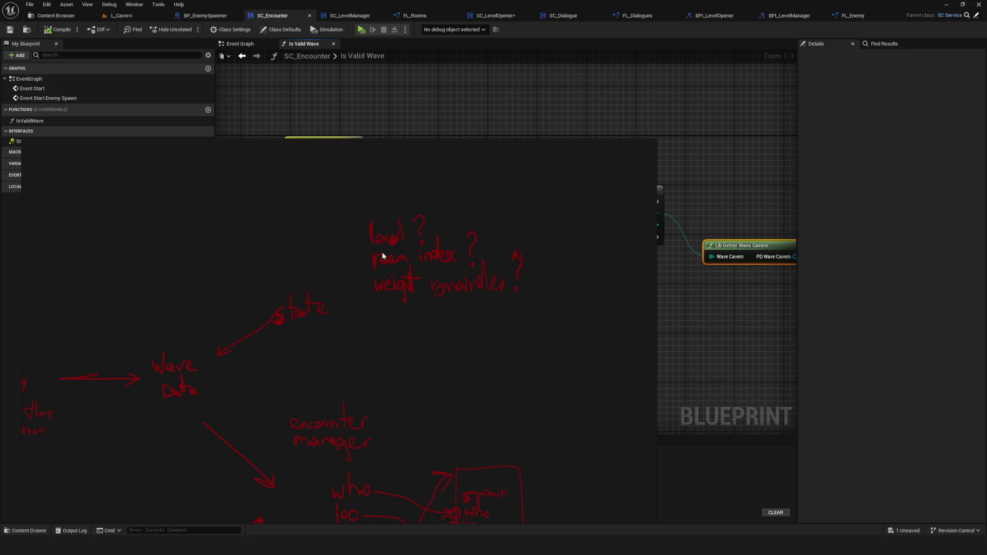
key(alt+Tab)
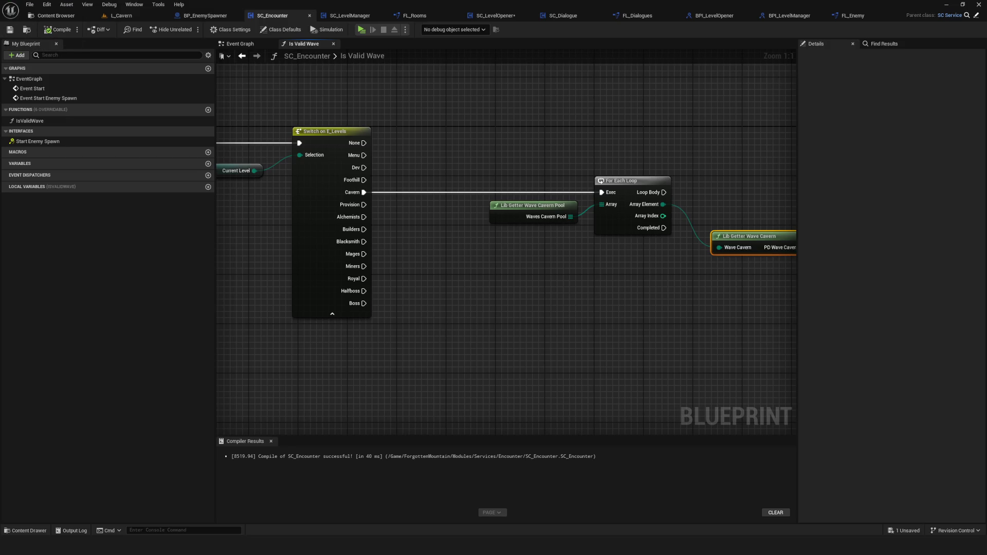
Disconnect the For Each Loop's exec wire and move the loop and getter nodes aside.
mouse_move(400, 144)
mouse_down()
mouse_move(562, 243)
mouse_move(684, 279)
mouse_up()
drag(545, 132, 659, 285)
alt+click(505, 190)
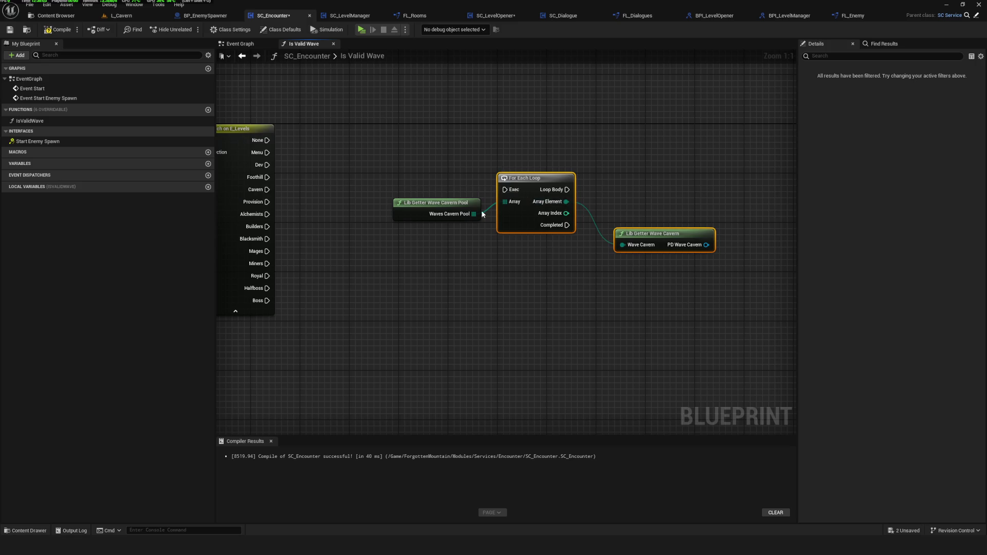
ctrl+click(545, 271)
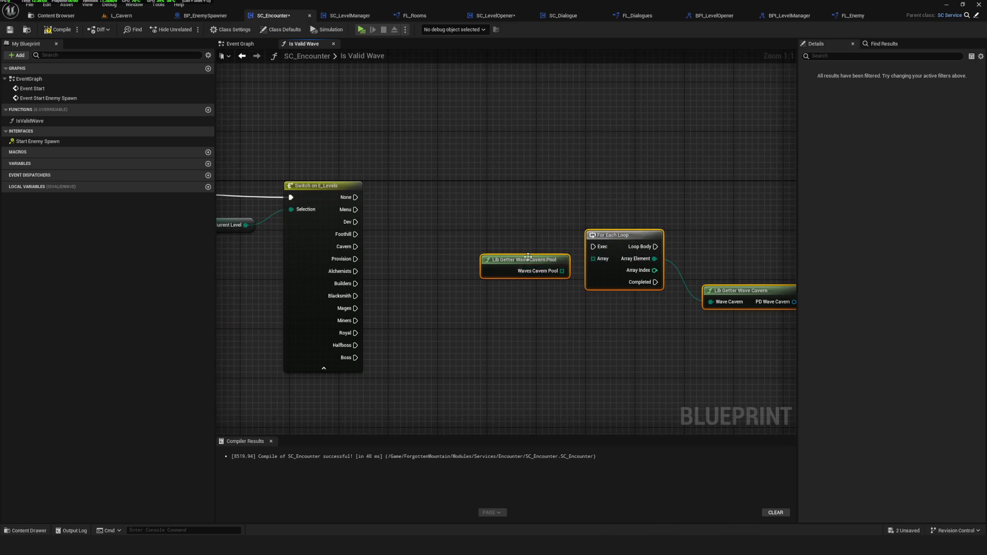
drag(549, 275, 487, 368)
ctrl+click(479, 360)
drag(555, 330, 564, 60)
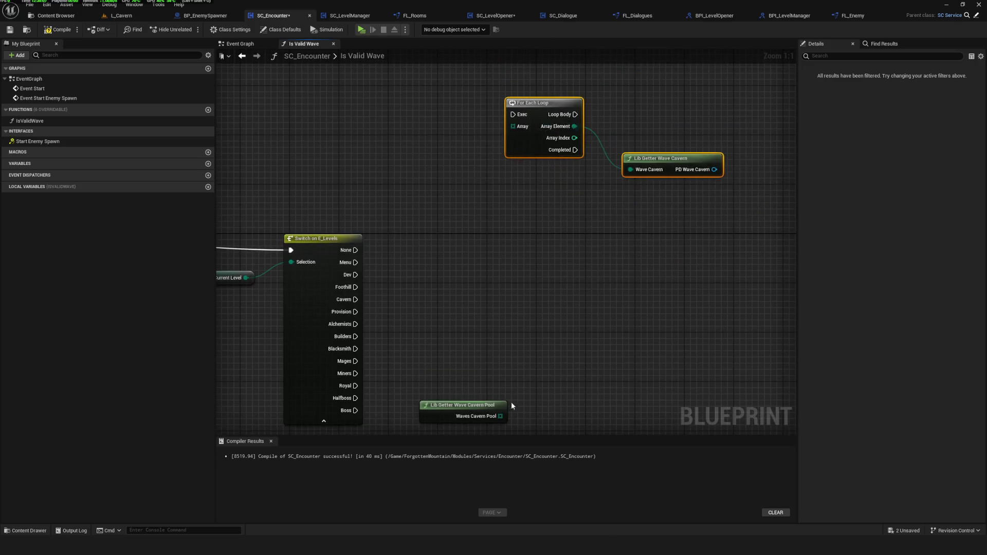
Add a Random Array Item node fed by the Waves Cavern Pool output.
drag(494, 315, 568, 308)
text(random)
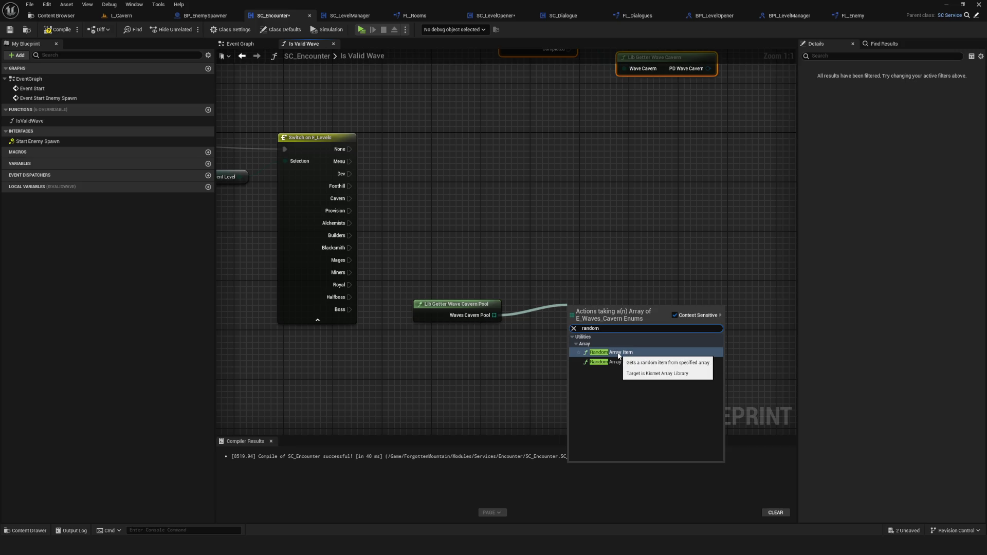
click(667, 355)
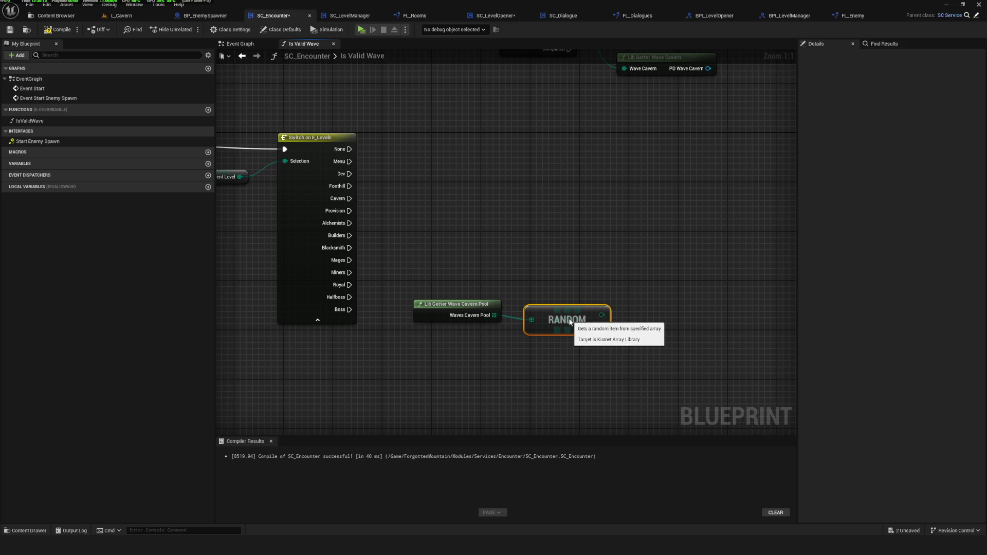
scroll(514, 329, up, 3)
drag(511, 365, 496, 349)
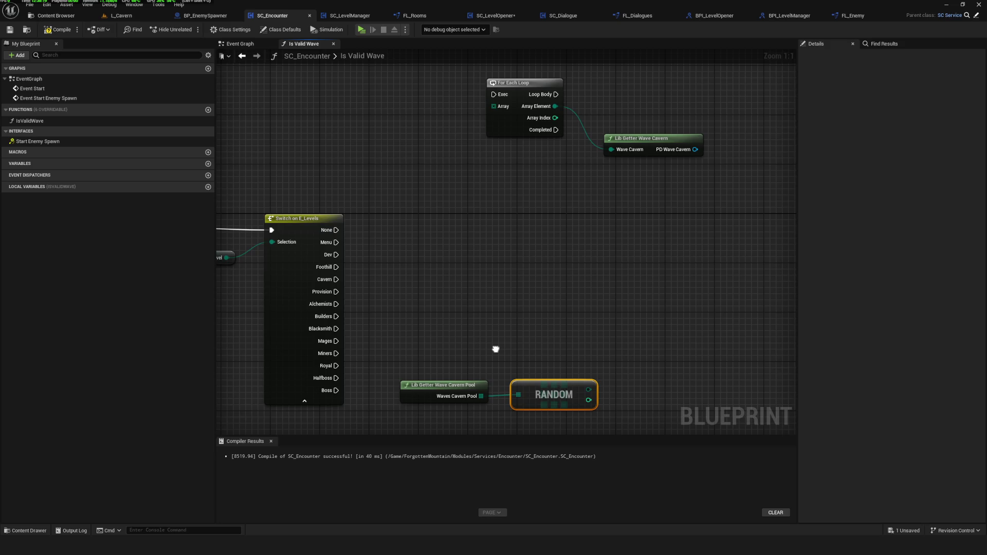
scroll(571, 293, down, 4)
drag(679, 256, 667, 258)
Shift the Return Node slightly left, then select Is Valid Dialogues in SC_Dialogue.
click(396, 186)
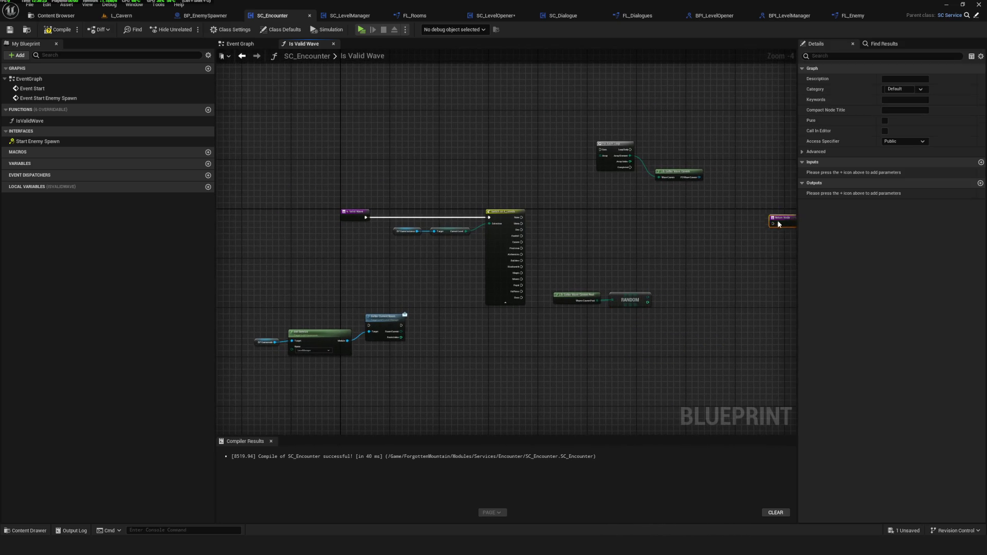
scroll(730, 242, up, 4)
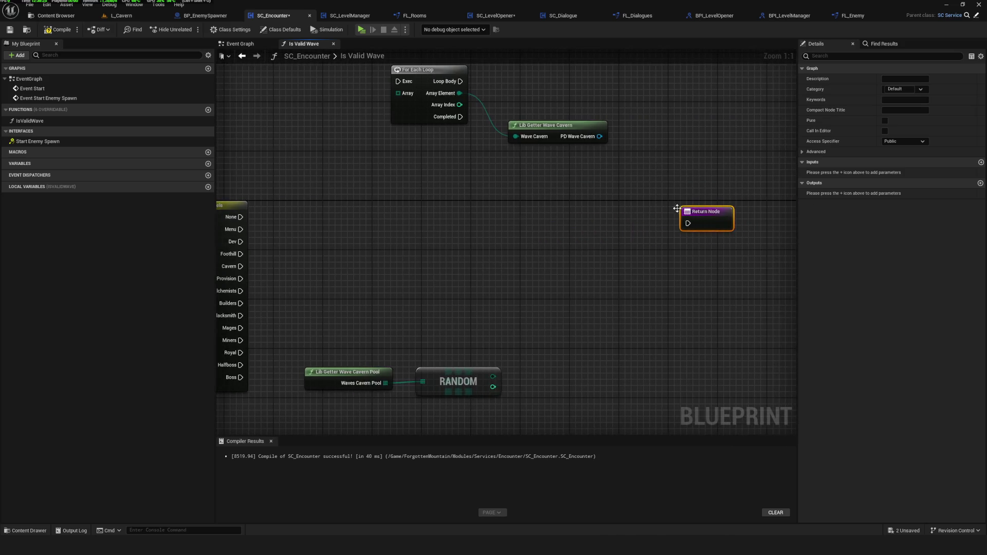
click(736, 203)
drag(735, 204, 712, 204)
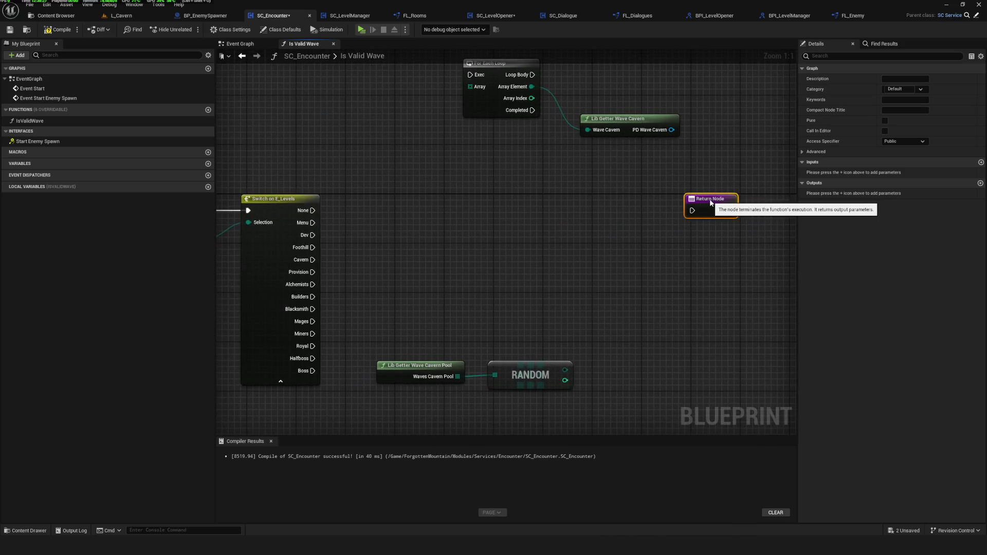
drag(550, 232, 556, 236)
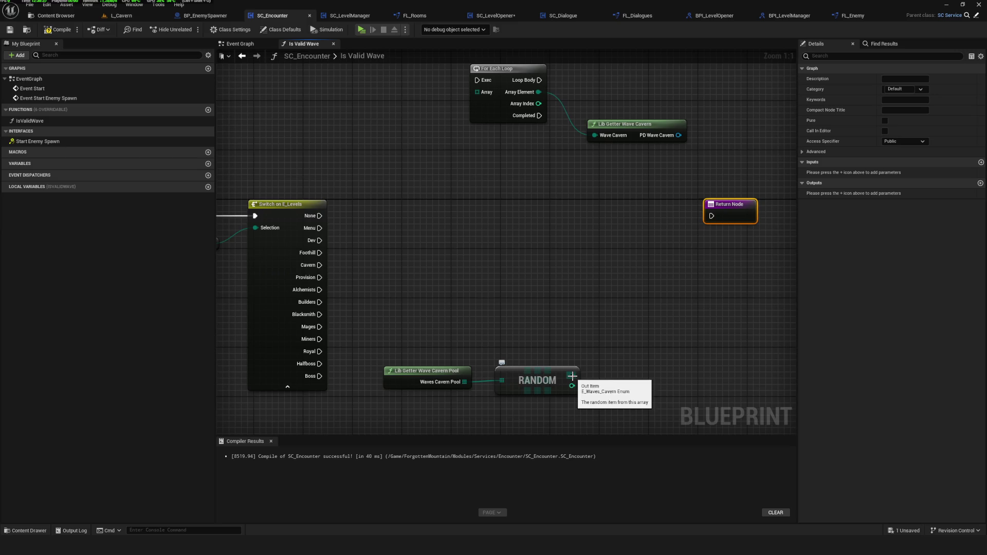
drag(422, 153, 432, 161)
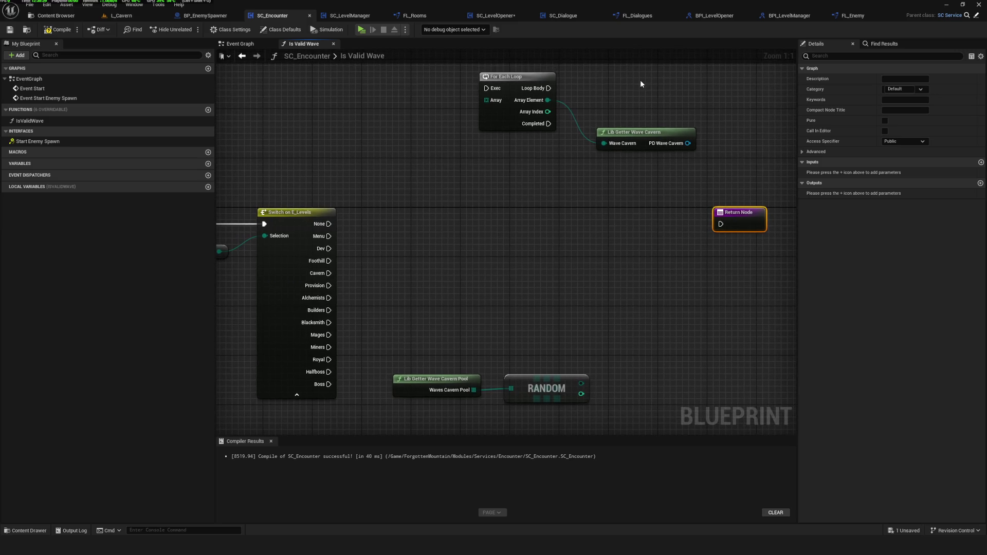
click(571, 17)
click(543, 168)
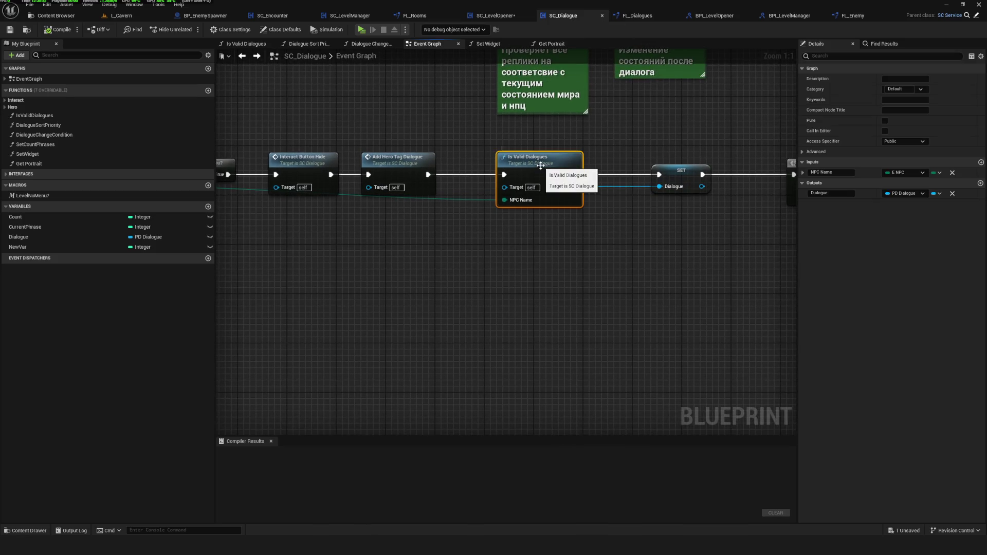
mouse_move(464, 198)
mouse_down()
mouse_move(413, 195)
mouse_move(264, 230)
mouse_move(611, 224)
mouse_up()
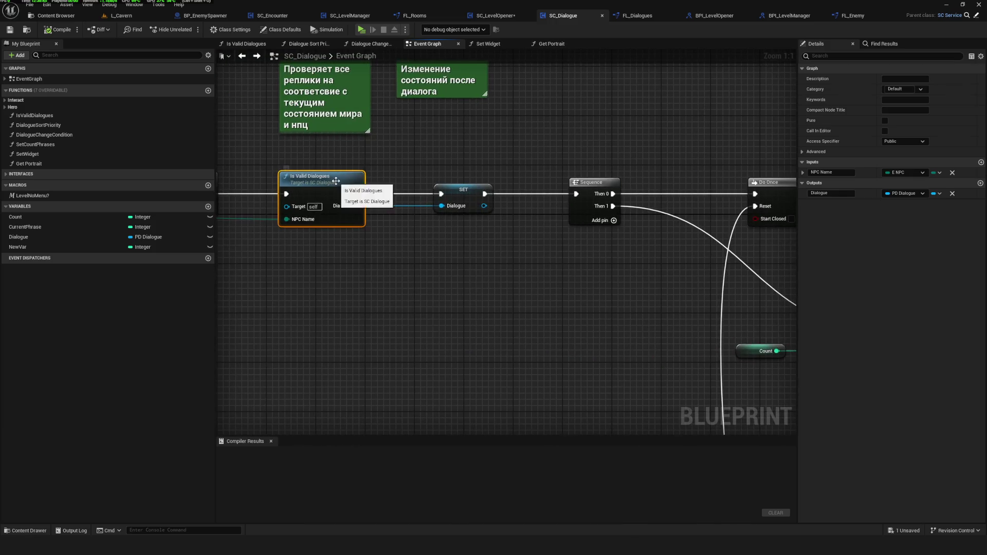
drag(558, 245, 447, 245)
scroll(449, 245, down, 4)
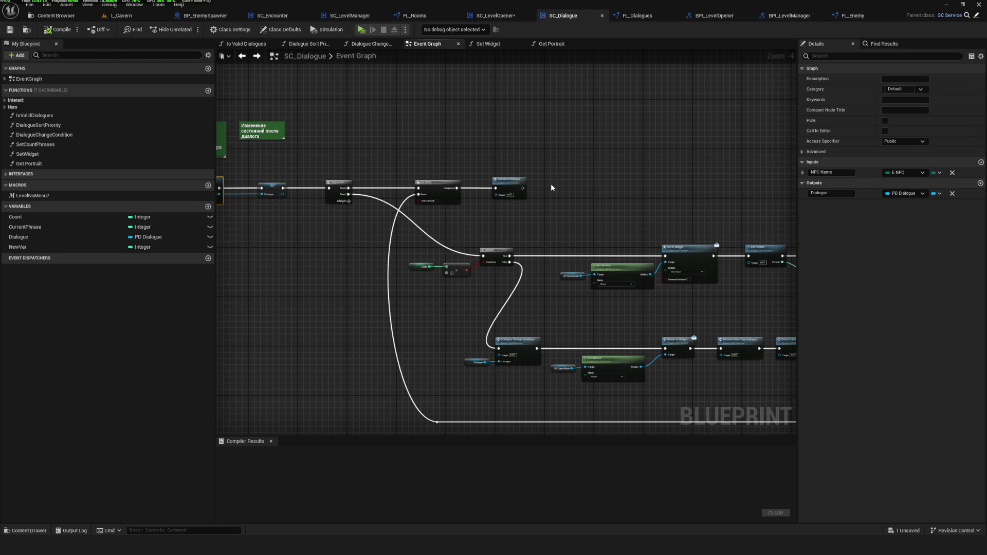
scroll(551, 184, down, 3)
scroll(426, 228, up, 2)
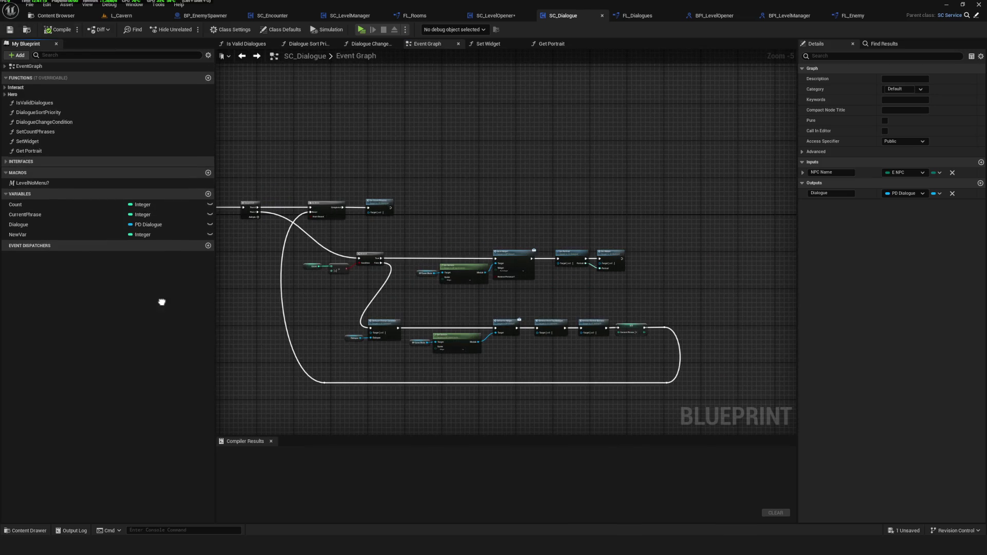
mouse_move(267, 302)
mouse_down()
mouse_move(484, 288)
mouse_move(529, 304)
mouse_up()
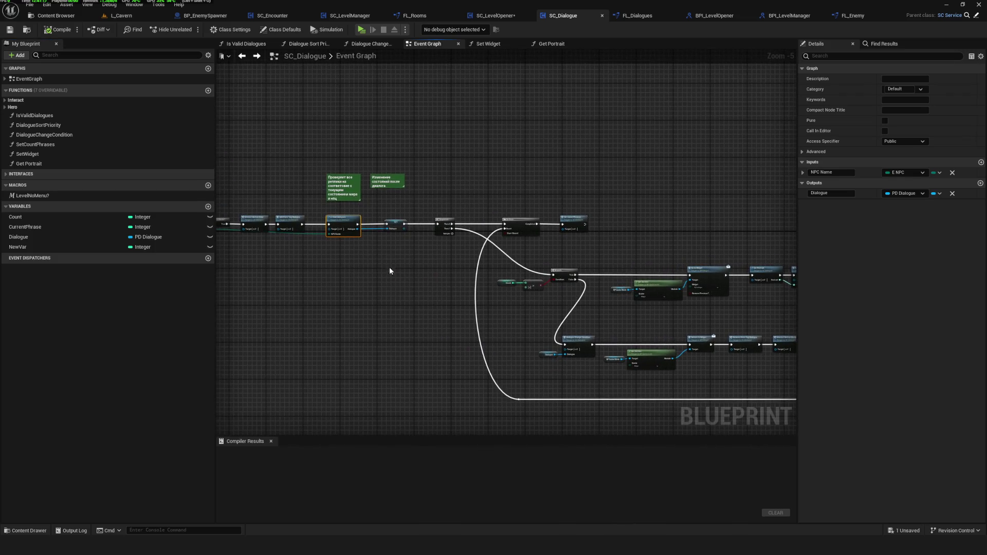
drag(390, 269, 384, 312)
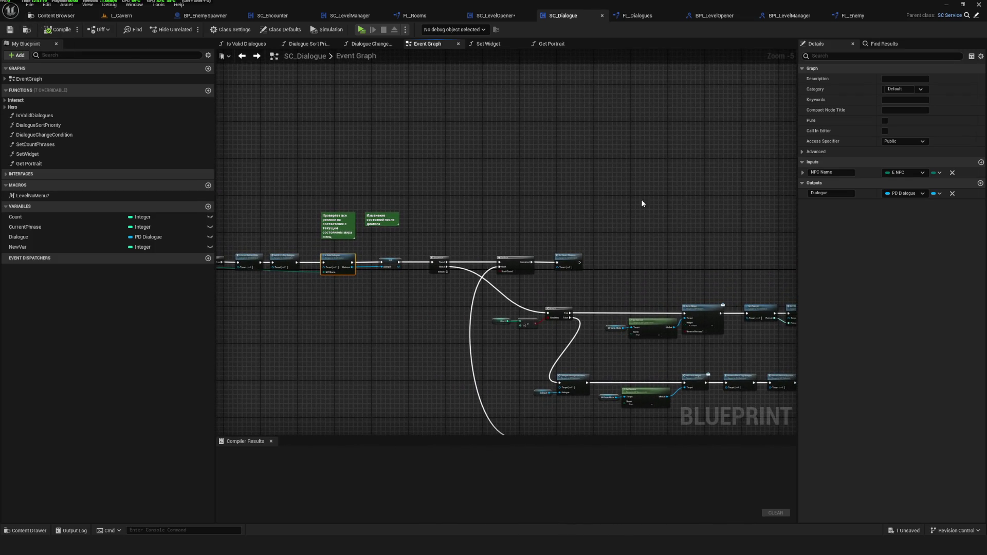
scroll(525, 219, down, 7)
scroll(524, 218, up, 10)
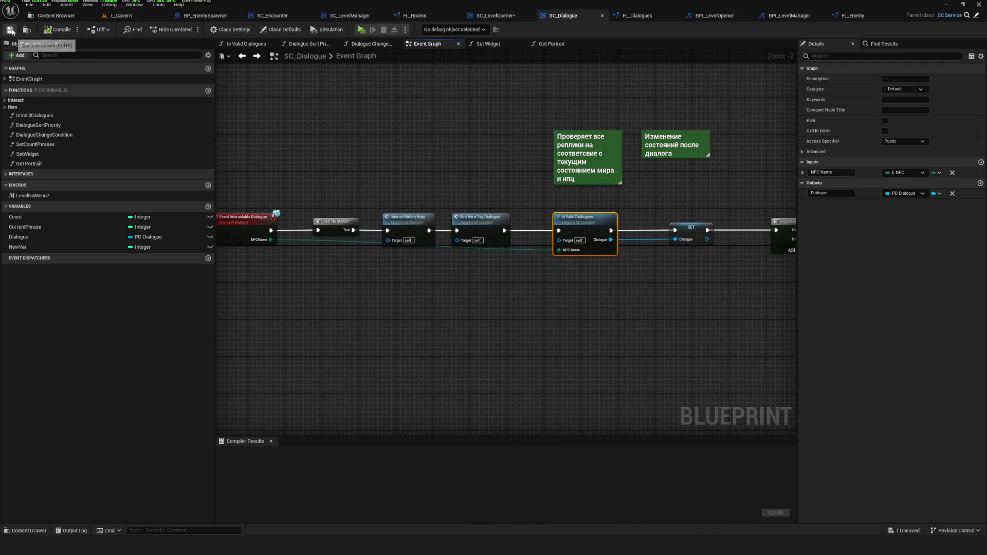
drag(492, 144, 494, 189)
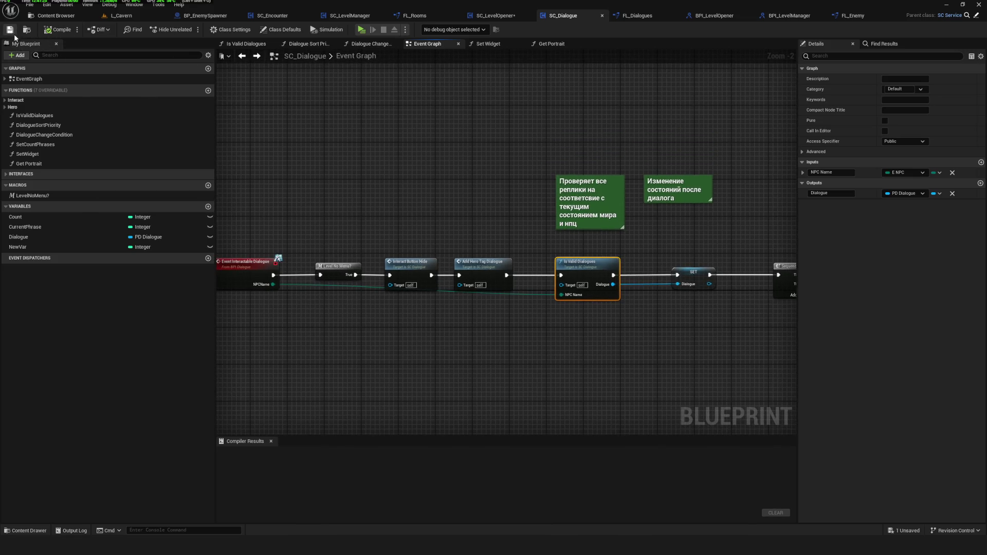
click(494, 15)
Pan and zoom along SC_LevelOpener's Event Graph from the start of the event chain.
click(9, 30)
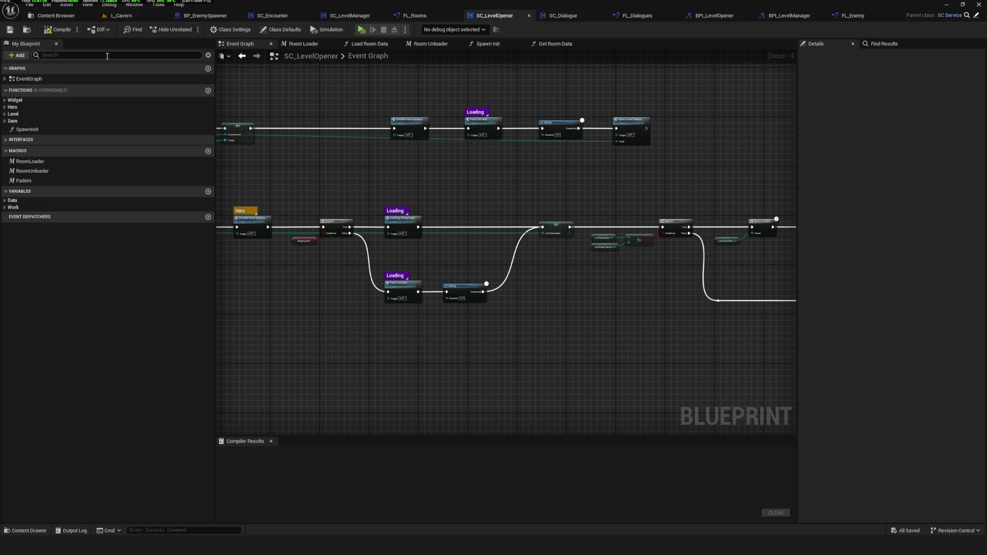
scroll(522, 201, down, 2)
scroll(522, 200, up, 5)
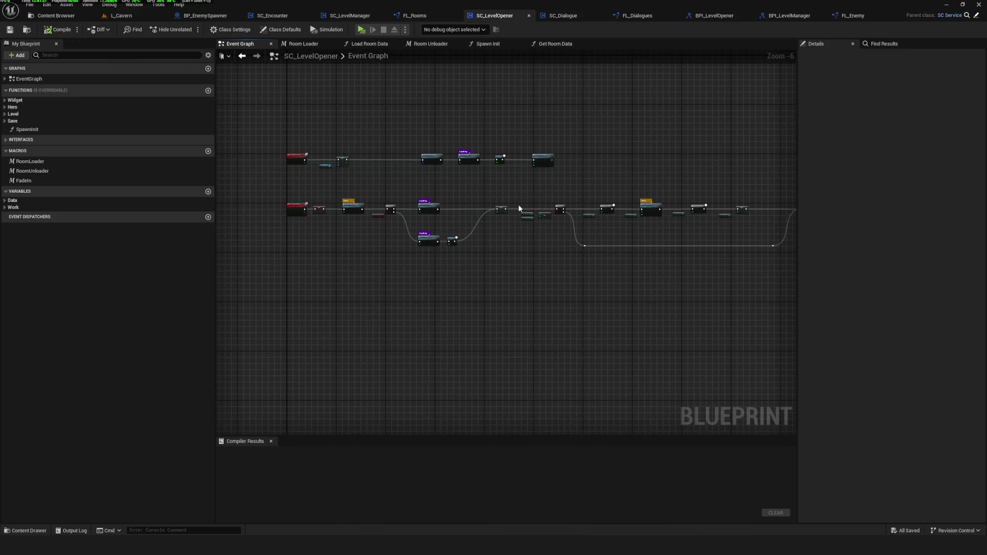
scroll(458, 243, down, 6)
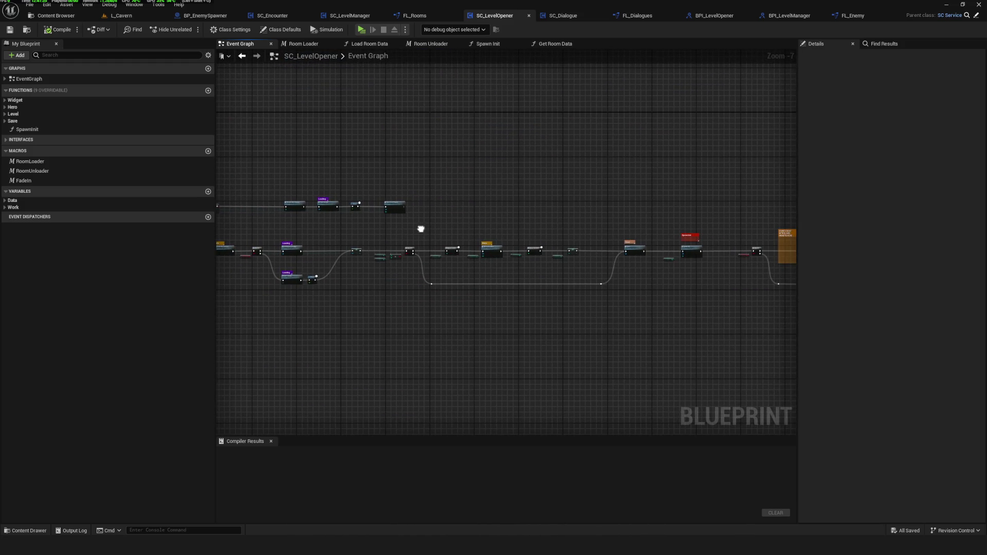
drag(421, 229, 509, 227)
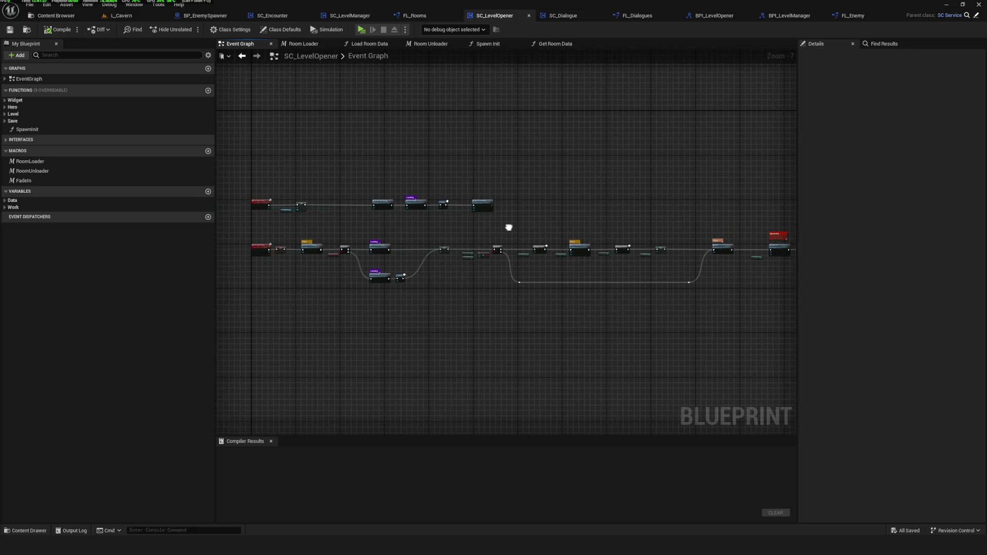
mouse_move(509, 227)
mouse_down()
mouse_move(571, 211)
mouse_move(539, 230)
mouse_up()
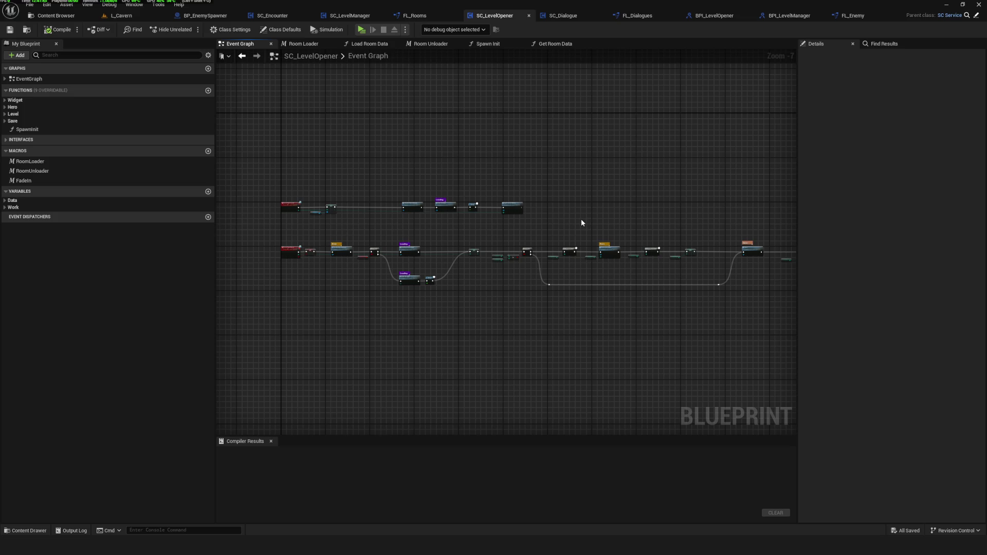
scroll(503, 230, up, 6)
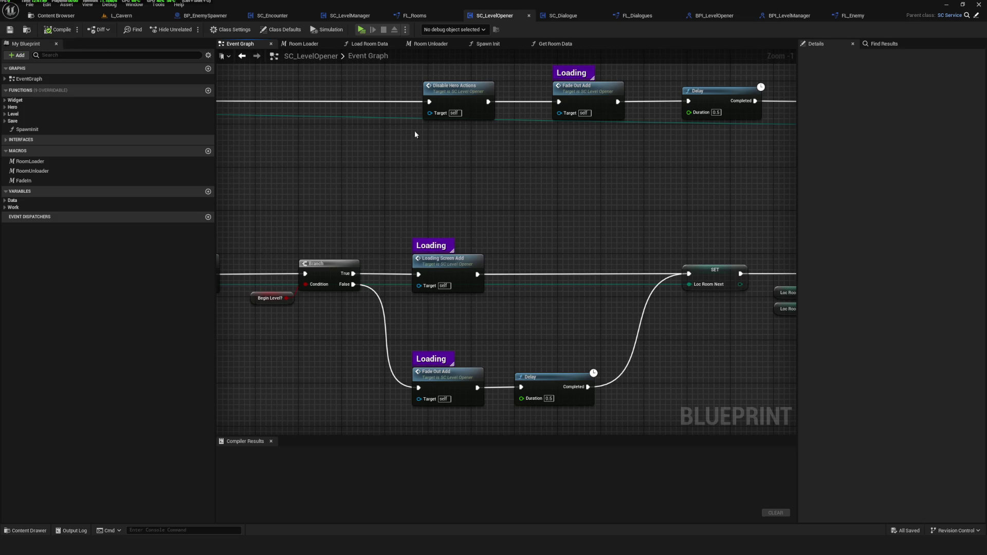
scroll(446, 202, down, 7)
scroll(446, 202, up, 4)
mouse_move(510, 205)
mouse_down()
mouse_move(496, 213)
mouse_move(504, 250)
mouse_up()
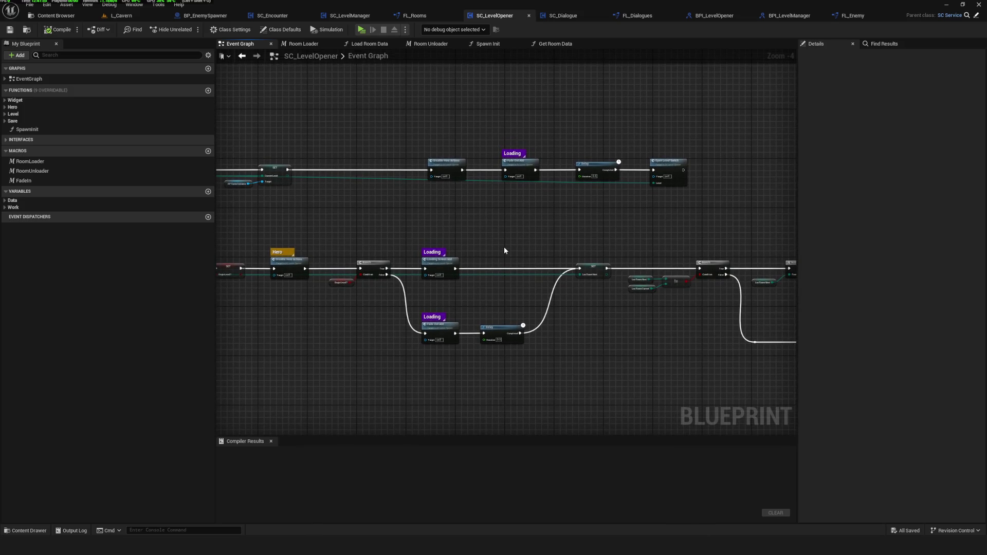
scroll(494, 269, down, 1)
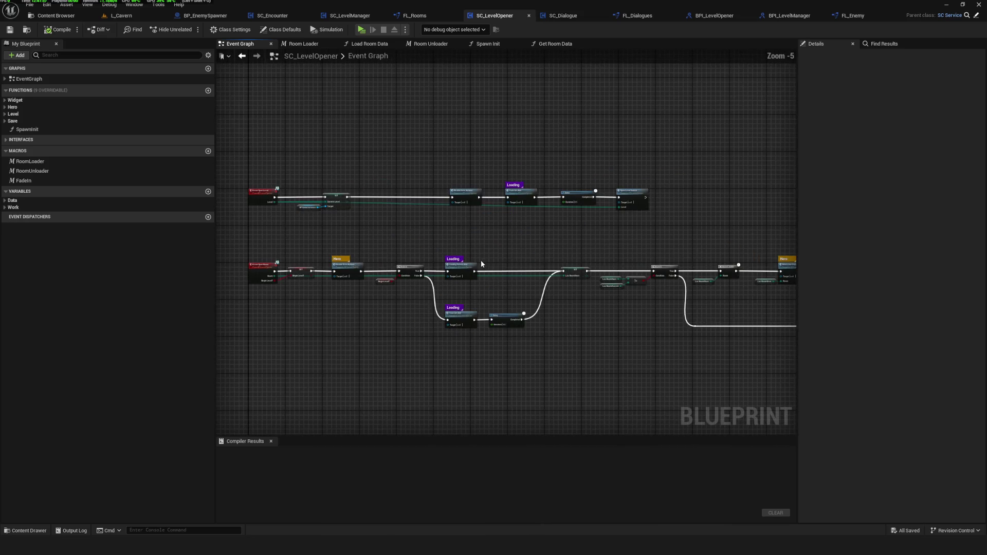
mouse_move(478, 238)
mouse_down()
mouse_move(387, 273)
mouse_move(530, 252)
mouse_up()
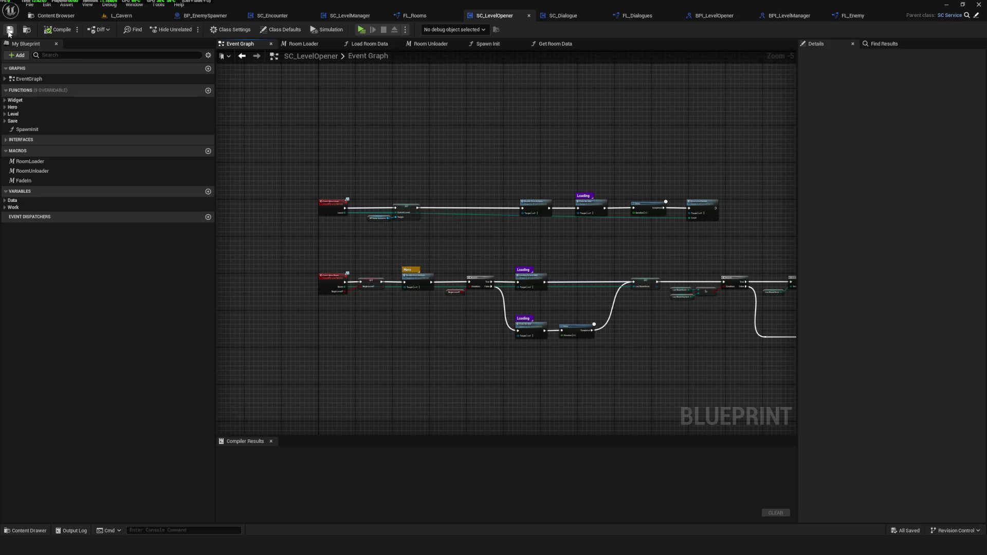
drag(470, 241, 403, 243)
scroll(470, 242, down, 5)
scroll(425, 260, up, 4)
mouse_move(661, 290)
mouse_down()
mouse_move(452, 286)
mouse_move(569, 284)
mouse_up()
drag(482, 110, 577, 98)
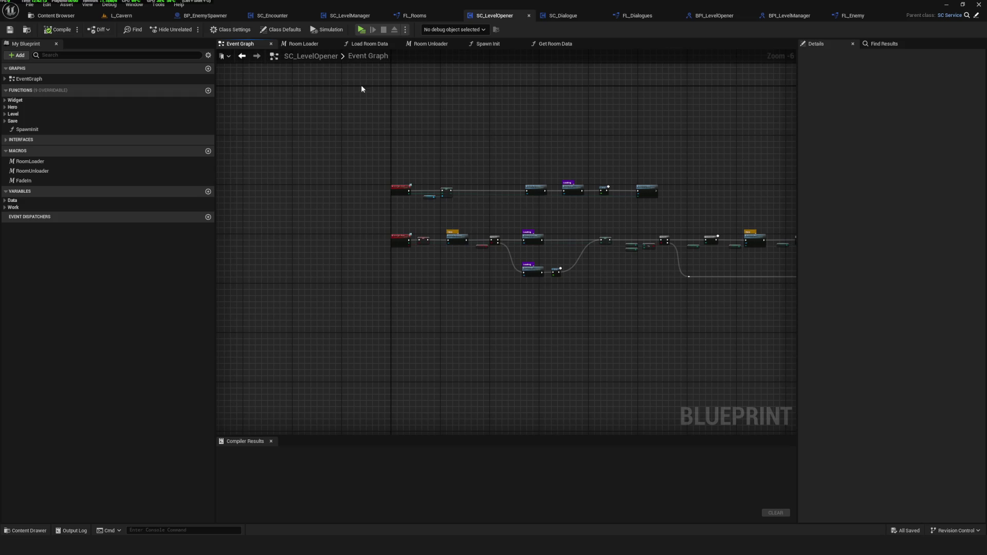
Follow the Branch, Room Loader and loading nodes, then return to SC_Encounter's Is Valid Wave graph.
scroll(684, 252, up, 6)
drag(683, 260, 463, 297)
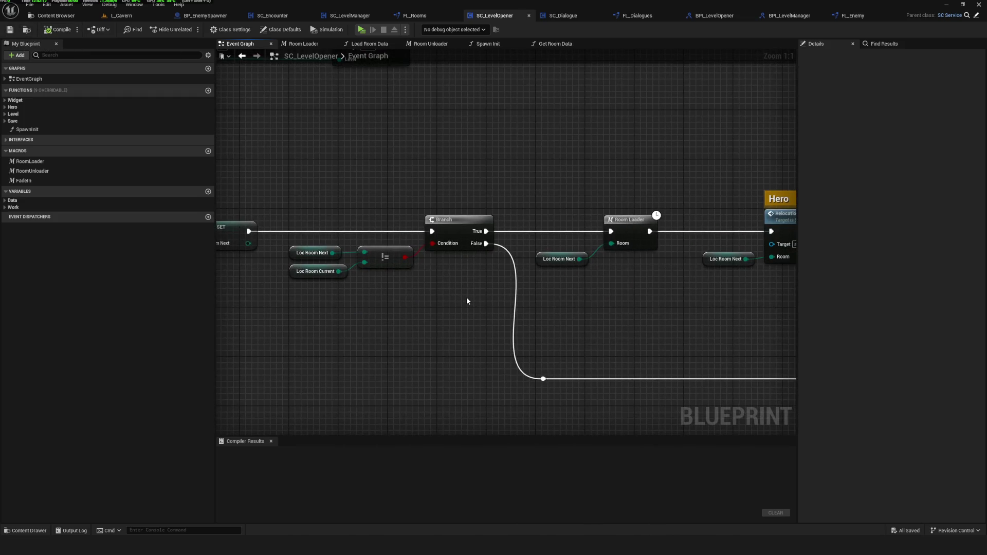
scroll(467, 298, down, 6)
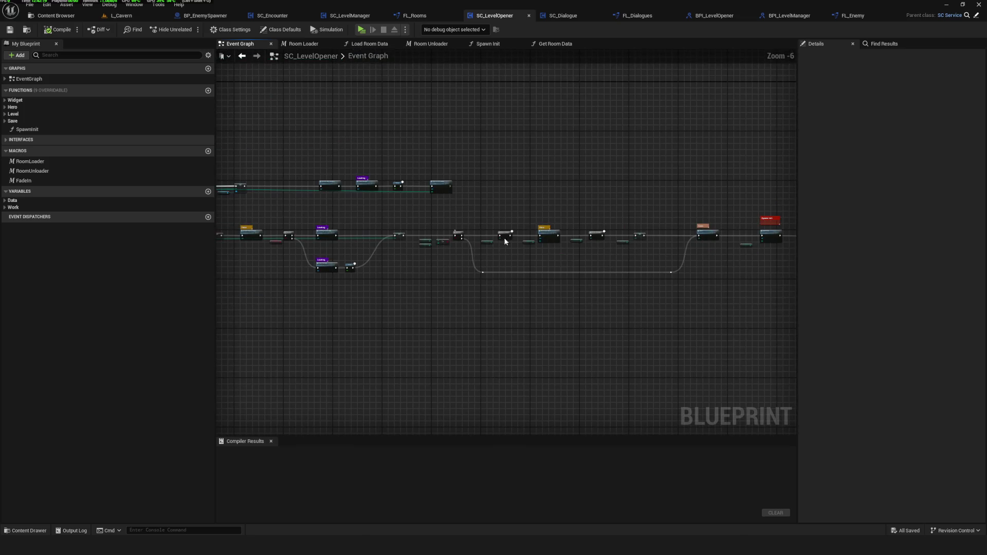
mouse_move(488, 285)
mouse_down()
mouse_move(363, 310)
mouse_move(417, 295)
mouse_up()
scroll(365, 312, up, 6)
scroll(416, 296, down, 5)
scroll(623, 277, down, 2)
scroll(617, 275, up, 3)
mouse_move(293, 347)
mouse_down()
mouse_move(411, 331)
mouse_move(740, 383)
mouse_move(690, 338)
mouse_up()
mouse_move(757, 313)
mouse_down()
mouse_move(363, 280)
mouse_move(278, 299)
mouse_move(712, 359)
mouse_up()
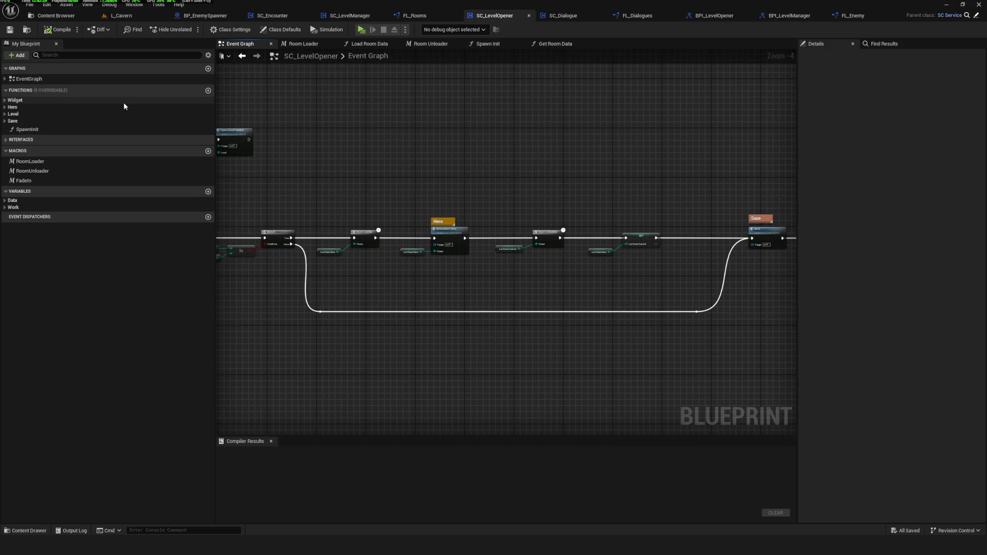
scroll(532, 182, down, 2)
drag(359, 151, 462, 185)
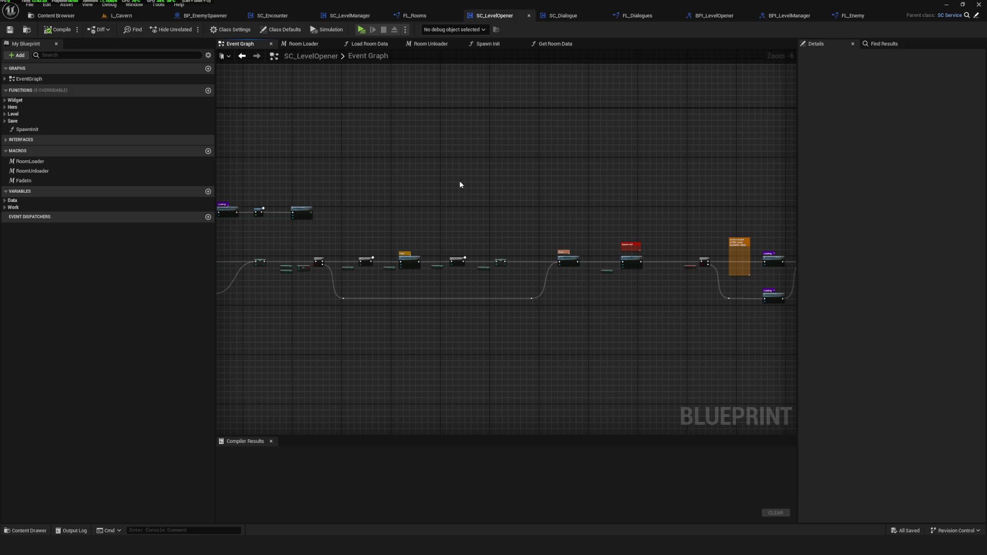
scroll(460, 184, down, 3)
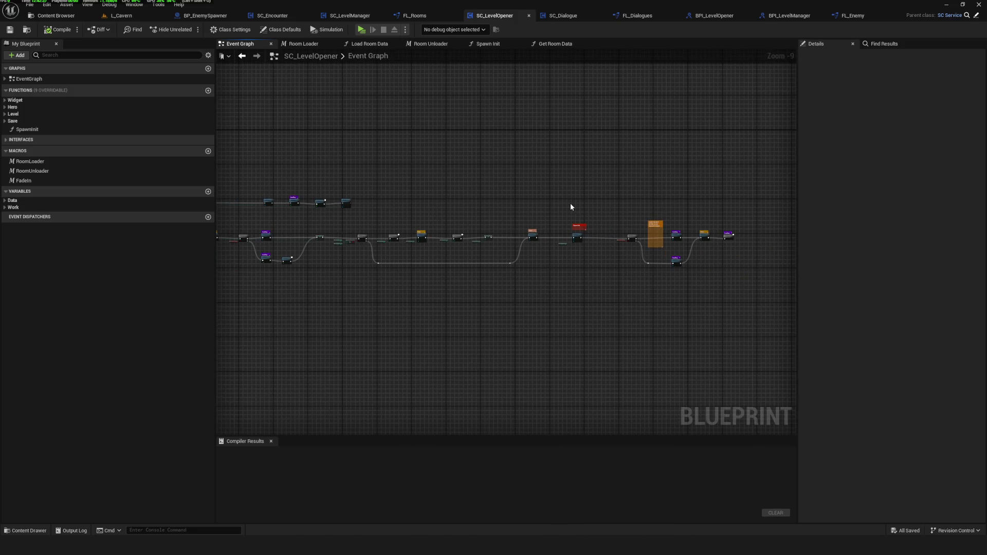
scroll(398, 207, up, 7)
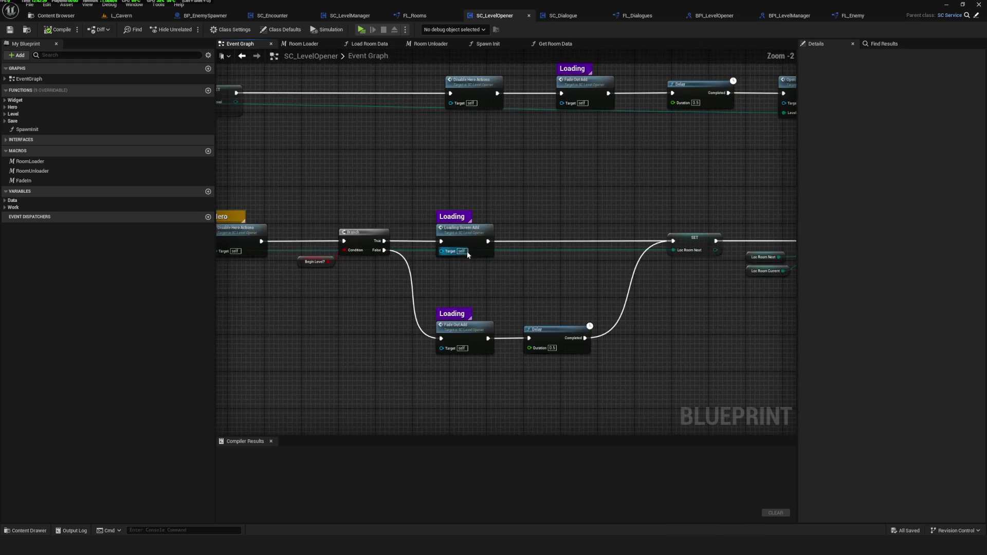
drag(438, 286, 451, 288)
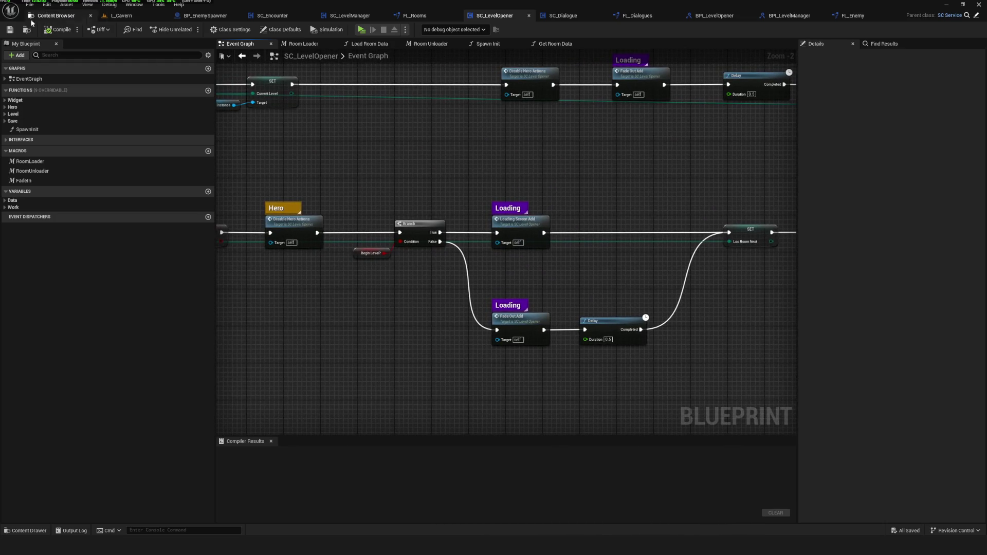
drag(540, 153, 482, 202)
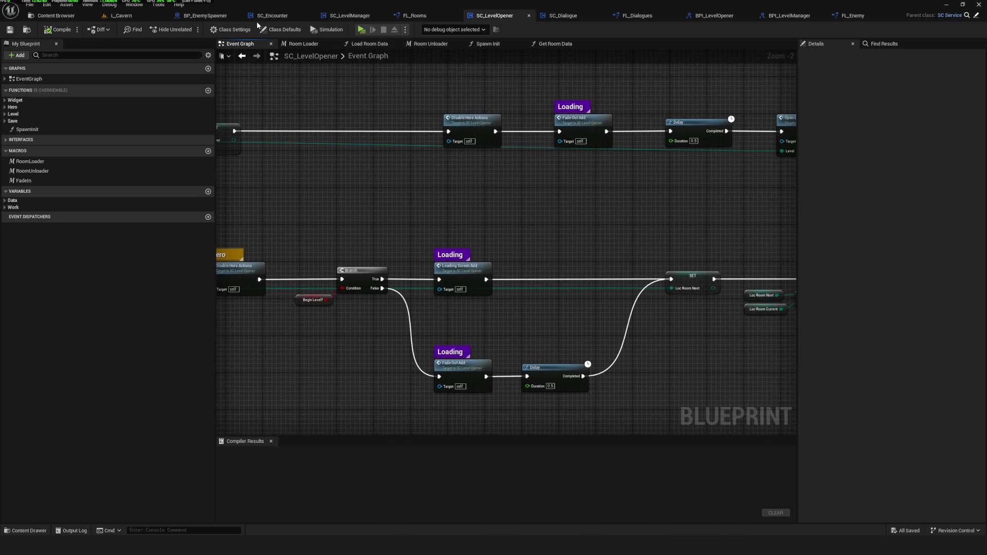
click(257, 19)
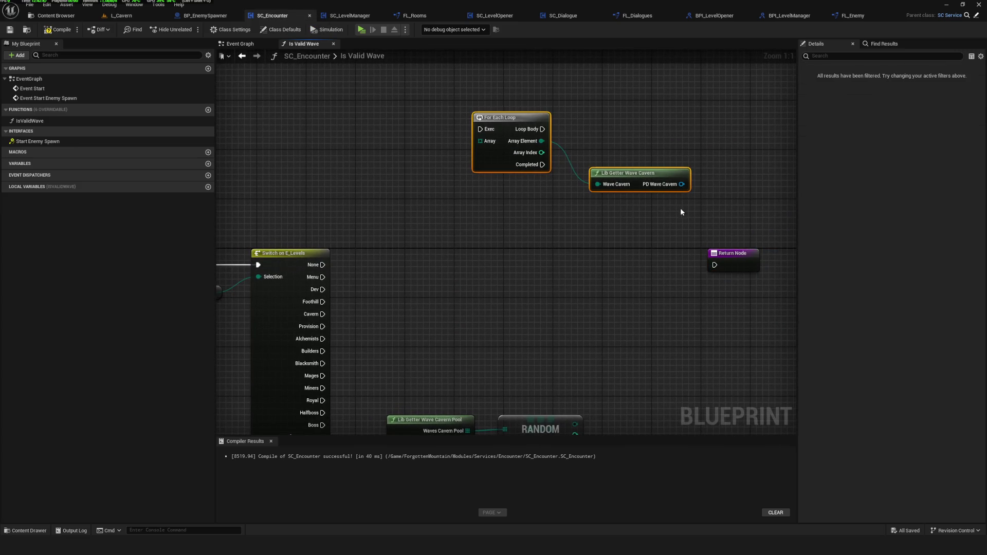
Replace the Array Element link so RANDOM's result feeds Lib Getter Wave Cavern.
drag(681, 207, 638, 117)
drag(414, 276, 556, 363)
drag(502, 340, 517, 297)
mouse_move(424, 264)
mouse_down()
mouse_move(469, 263)
mouse_move(381, 276)
mouse_up()
alt+click(514, 107)
drag(534, 100, 577, 285)
mouse_move(496, 305)
mouse_down()
mouse_move(552, 293)
mouse_move(540, 257)
mouse_move(614, 221)
mouse_up()
mouse_move(522, 214)
mouse_down()
mouse_move(576, 222)
mouse_move(470, 229)
mouse_up()
drag(689, 227, 689, 290)
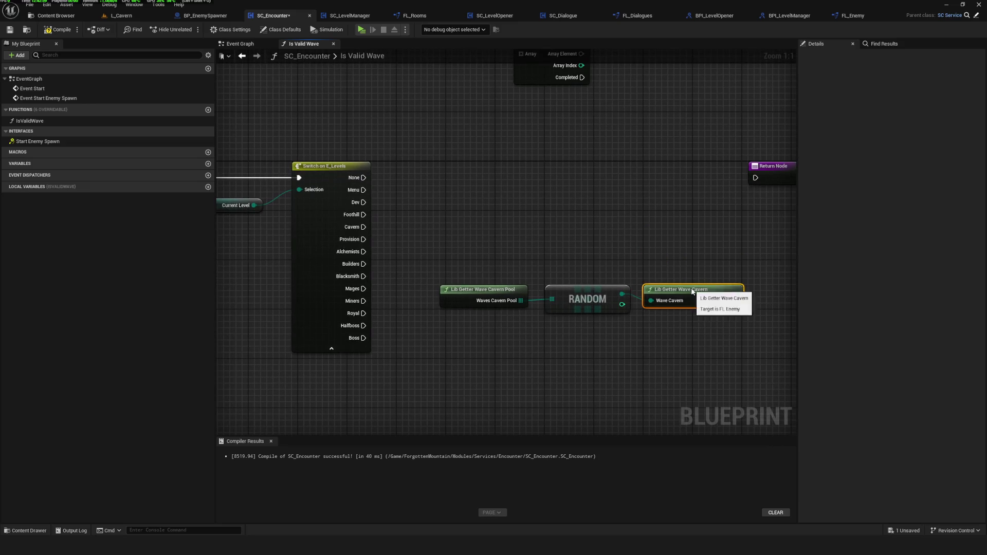
Add Get Enemy Pool from PD Wave Cavern, save SC_Encounter, and switch to its Event Graph.
mouse_move(763, 292)
mouse_down()
mouse_move(564, 247)
mouse_move(613, 258)
mouse_up()
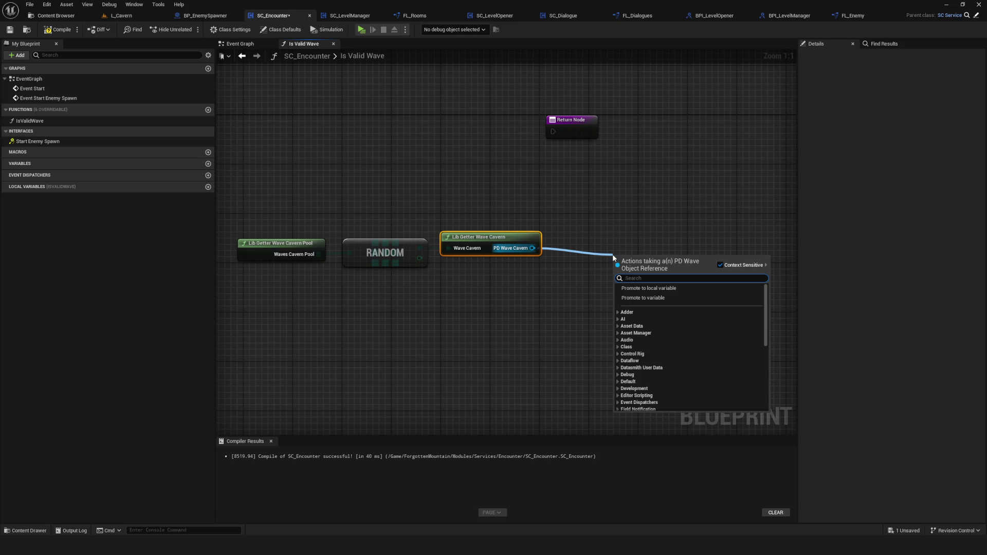
text(Enem)
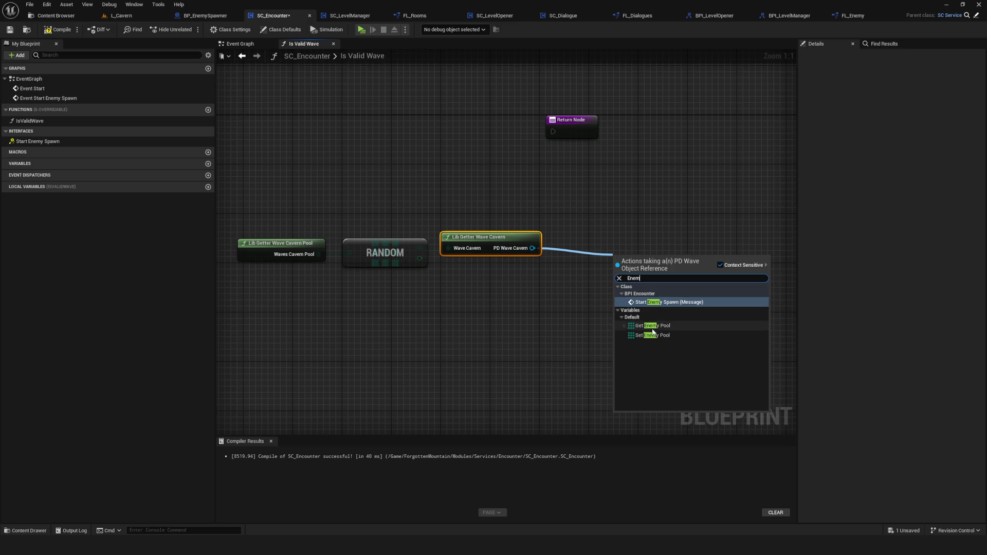
click(653, 325)
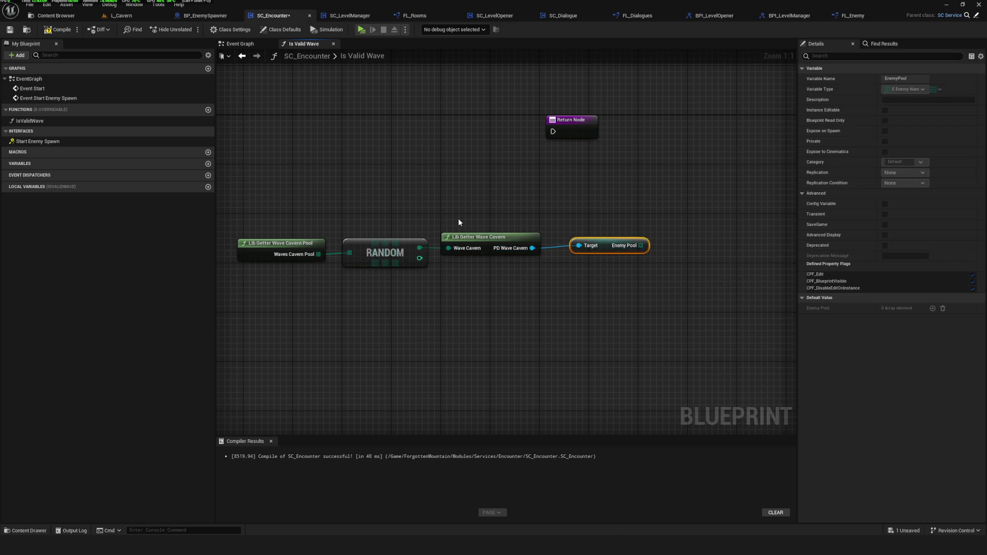
key(ctrl+s)
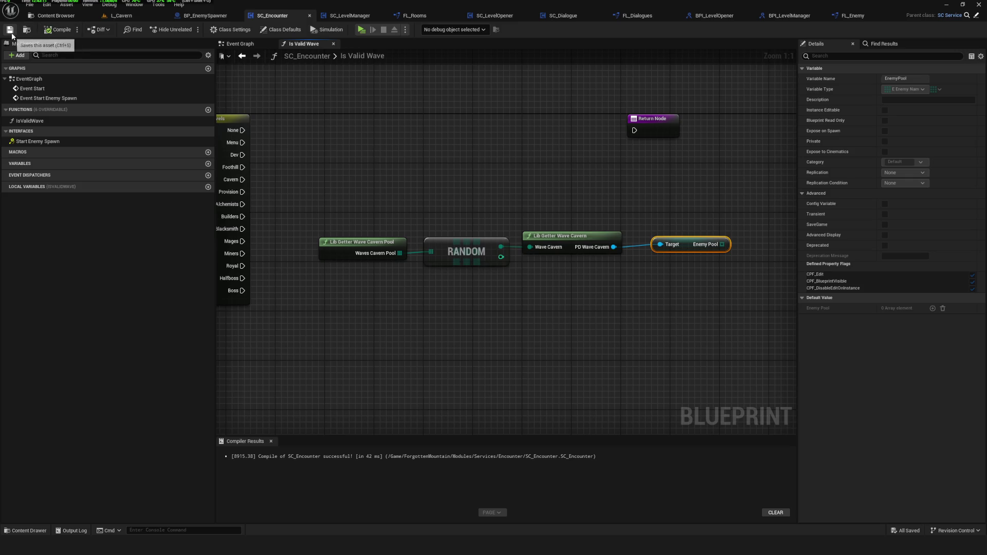
drag(616, 224, 584, 255)
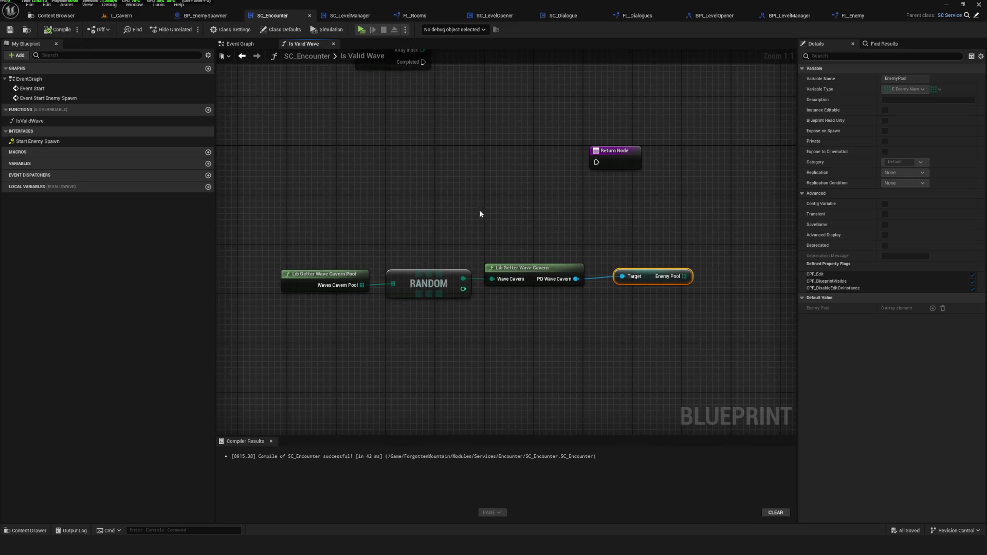
drag(481, 213, 604, 332)
click(240, 44)
scroll(568, 280, down, 3)
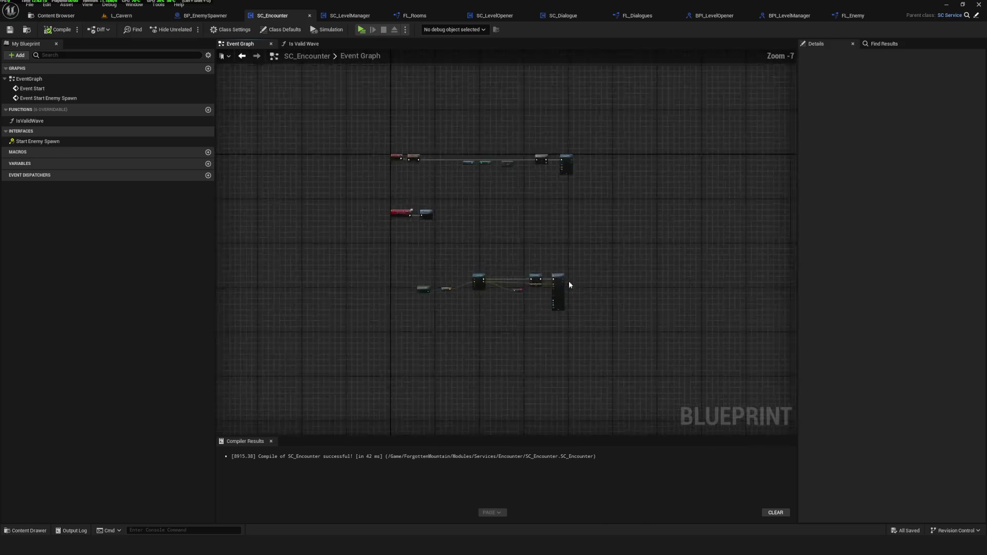
Look over the Print String and SpawnActor spawn chain, then bring up the Content Browser.
scroll(430, 311, up, 3)
mouse_move(430, 310)
mouse_down()
mouse_move(682, 280)
mouse_move(521, 286)
mouse_up()
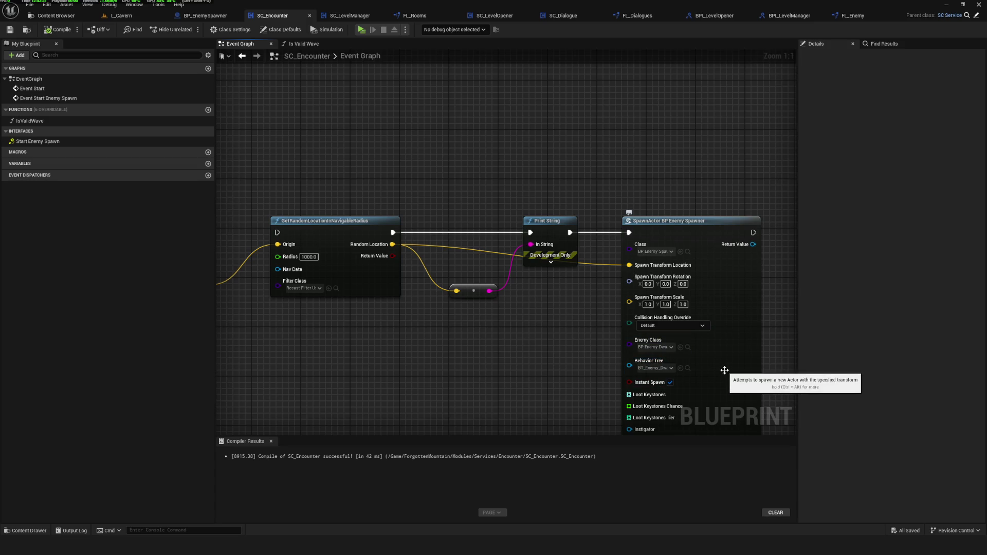
mouse_move(536, 301)
mouse_down()
mouse_move(472, 242)
mouse_move(469, 261)
mouse_up()
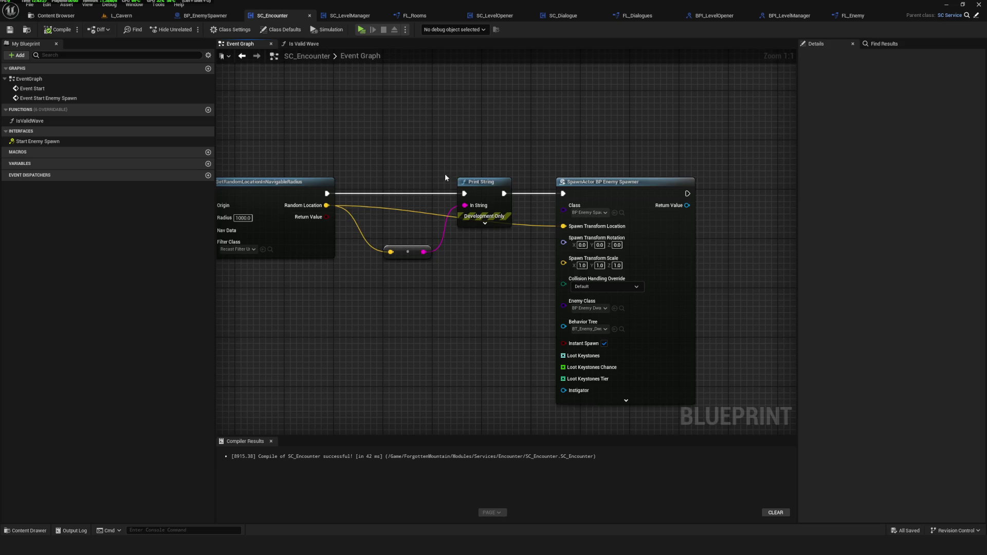
scroll(446, 174, down, 5)
scroll(569, 101, up, 5)
click(101, 15)
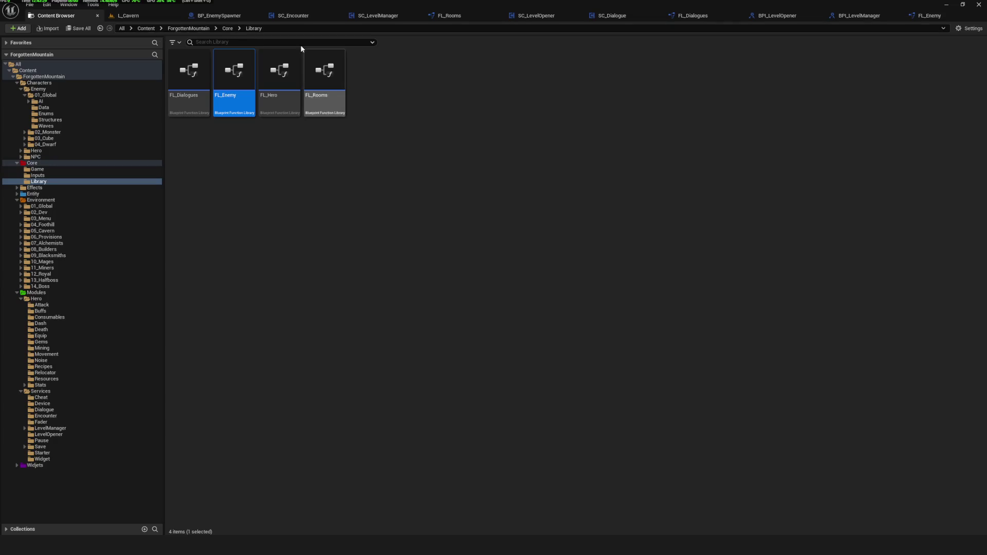
Cancel the stray FL_Enemy move, select DA_Cavern_Wave_01 in the Waves folder, then return to SC_Encounter.
drag(63, 171, 49, 164)
key(Escape)
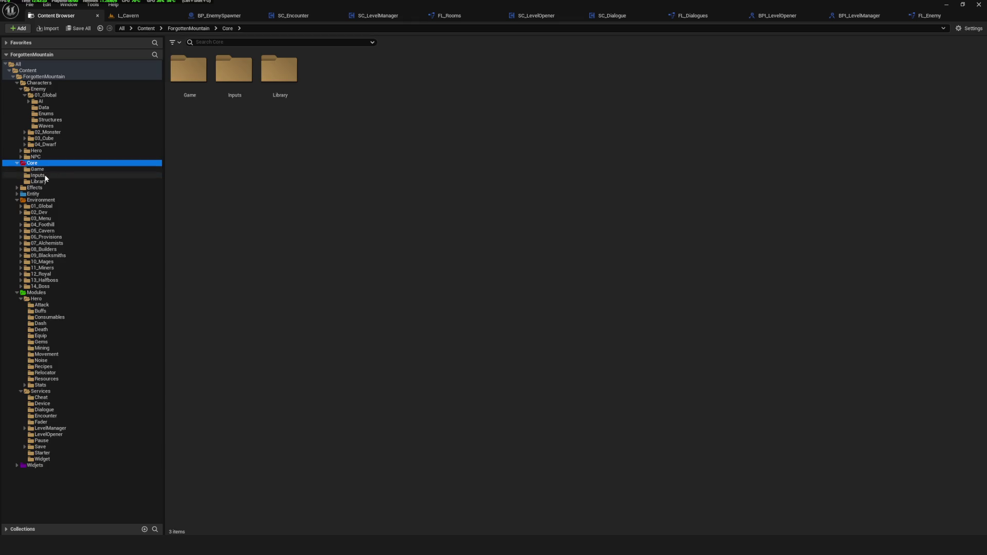
click(43, 172)
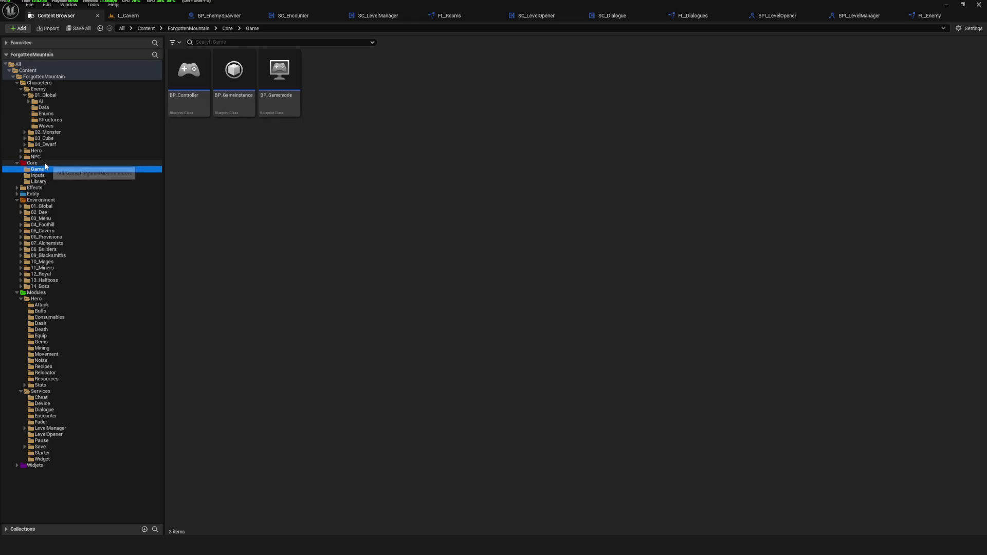
click(48, 126)
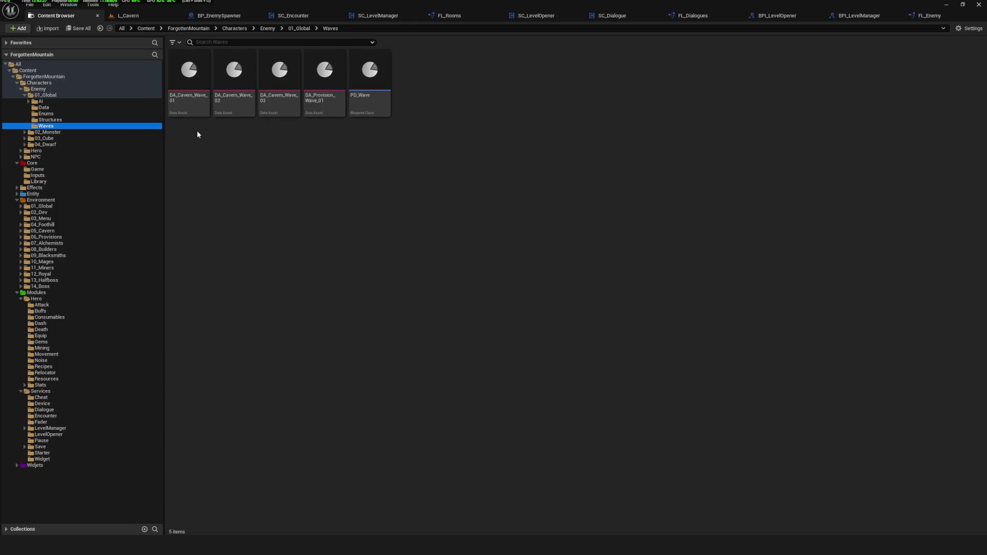
click(192, 108)
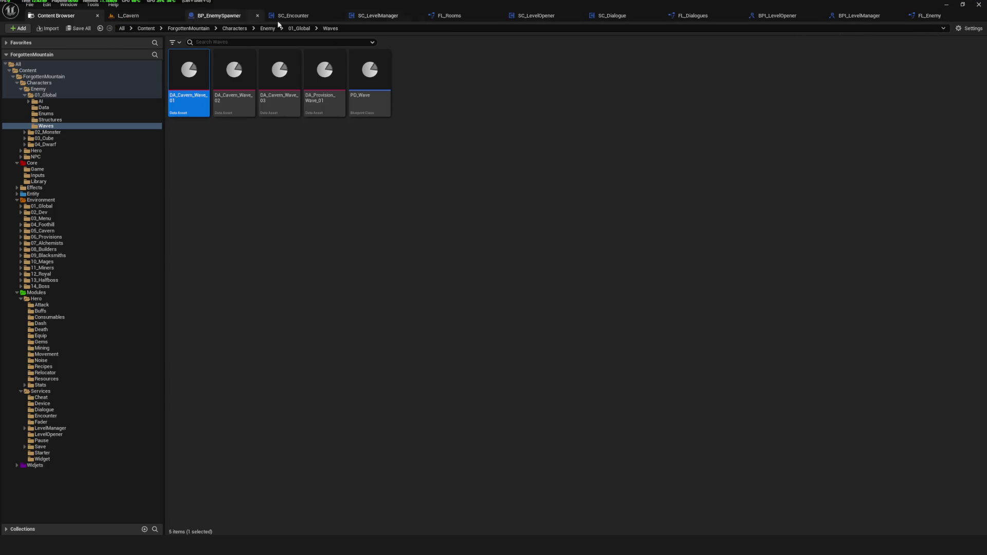
click(296, 20)
Paste the selected spawn node chain into the Is Valid Wave function graph.
scroll(558, 211, down, 4)
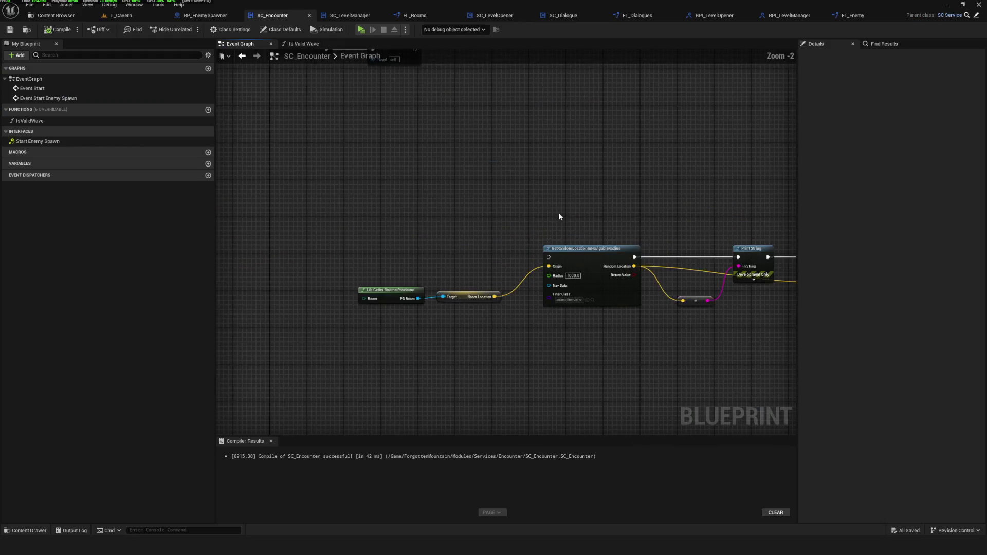
drag(293, 239, 766, 351)
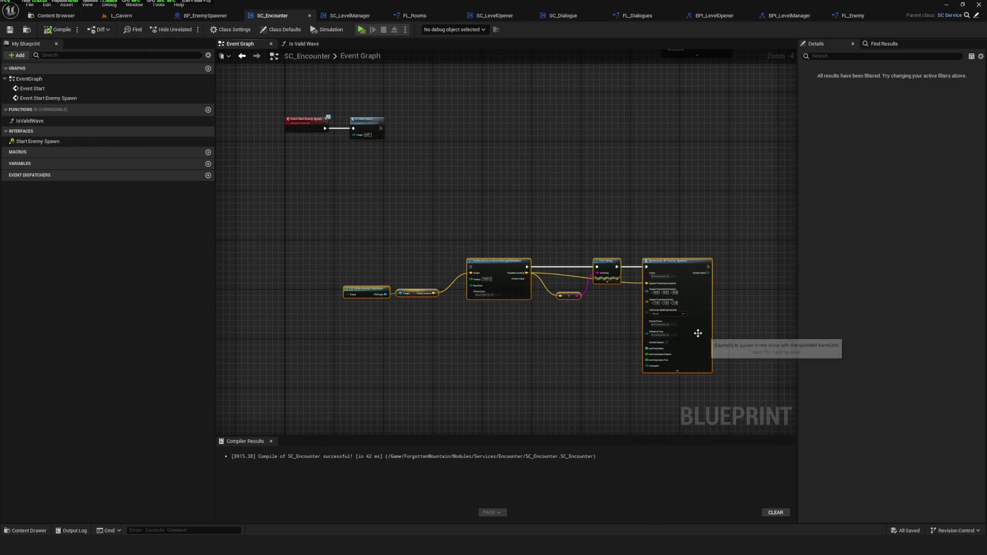
key(Home)
drag(389, 217, 474, 355)
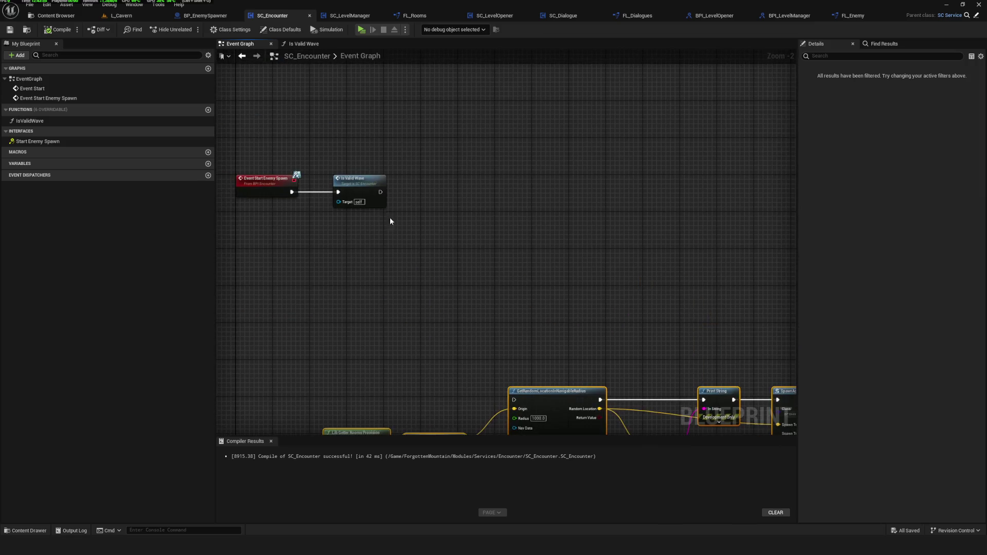
double_click(364, 187)
scroll(692, 257, down, 2)
key(ctrl+v)
mouse_move(638, 226)
mouse_down()
mouse_move(645, 294)
mouse_move(516, 275)
mouse_up()
scroll(517, 156, up, 1)
click(542, 153)
Add a For Each Loop over Enemy Pool, driven from the level switch output.
scroll(540, 135, up, 2)
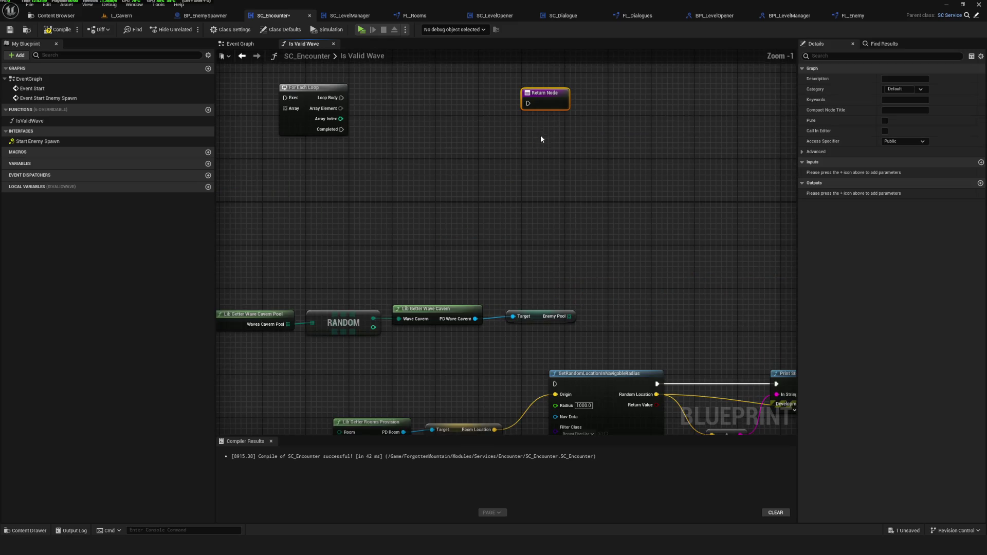
scroll(579, 323, up, 1)
click(558, 318)
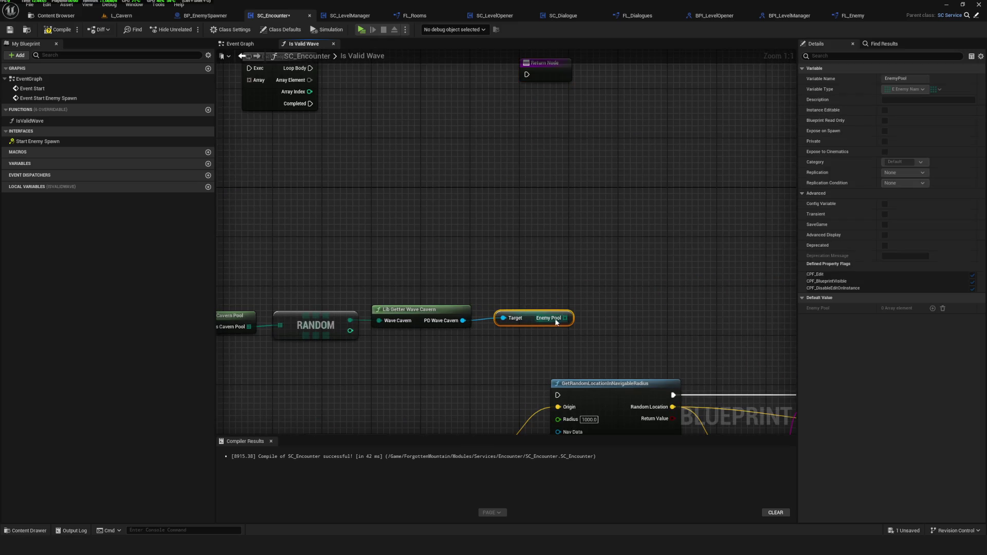
drag(569, 318, 625, 285)
text(for)
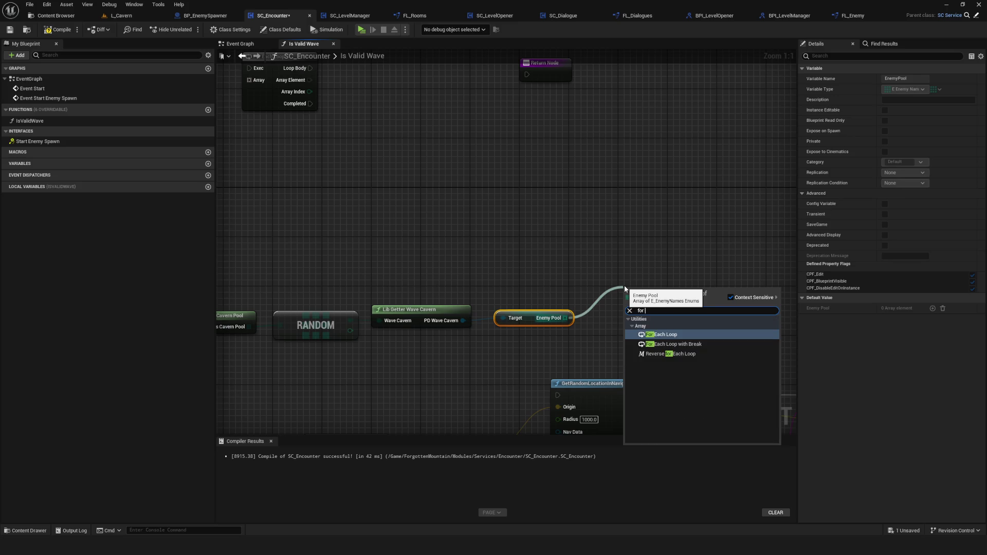
click(666, 334)
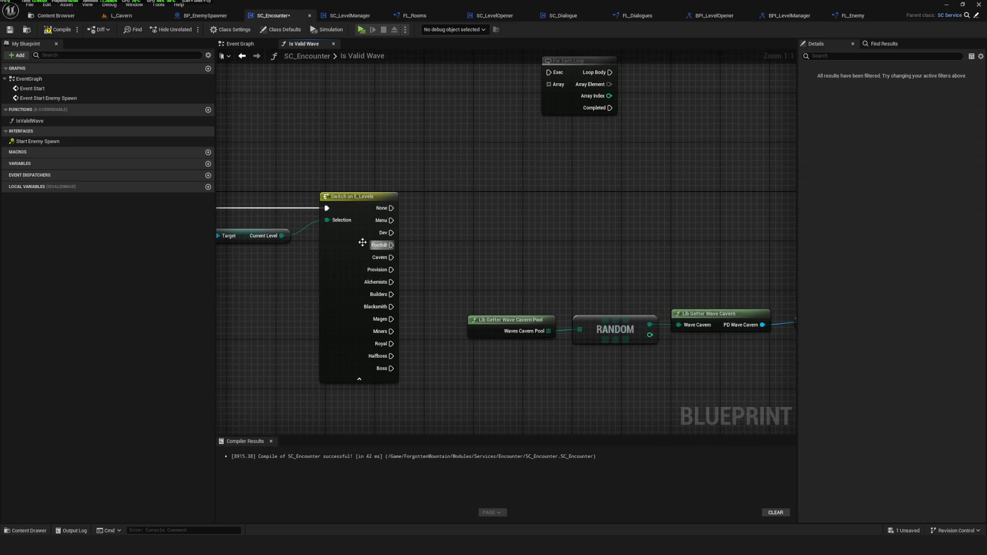
mouse_move(391, 270)
mouse_down()
mouse_move(507, 273)
mouse_move(636, 252)
mouse_up()
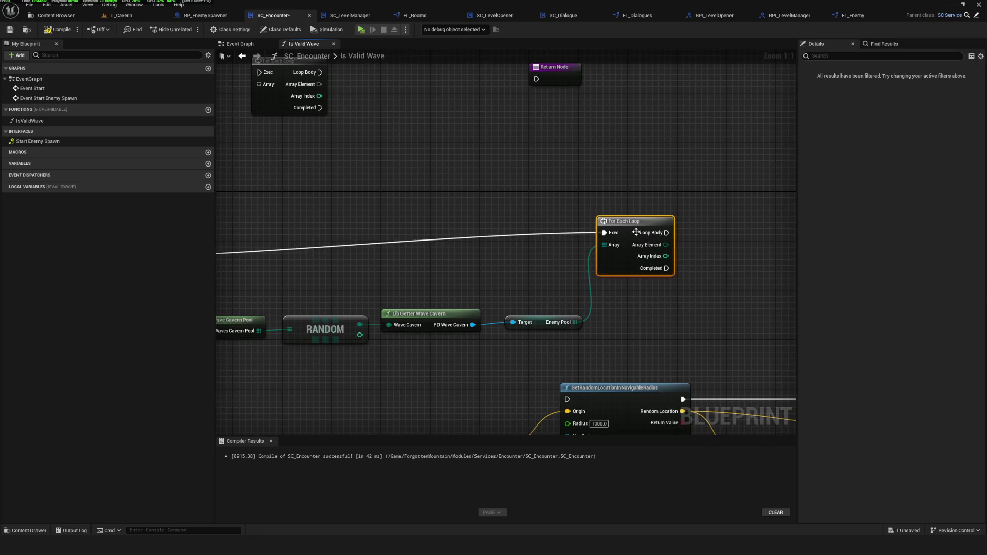
Feed the loop's Array Element into a new Lib Getter Enemy node.
drag(725, 275, 575, 179)
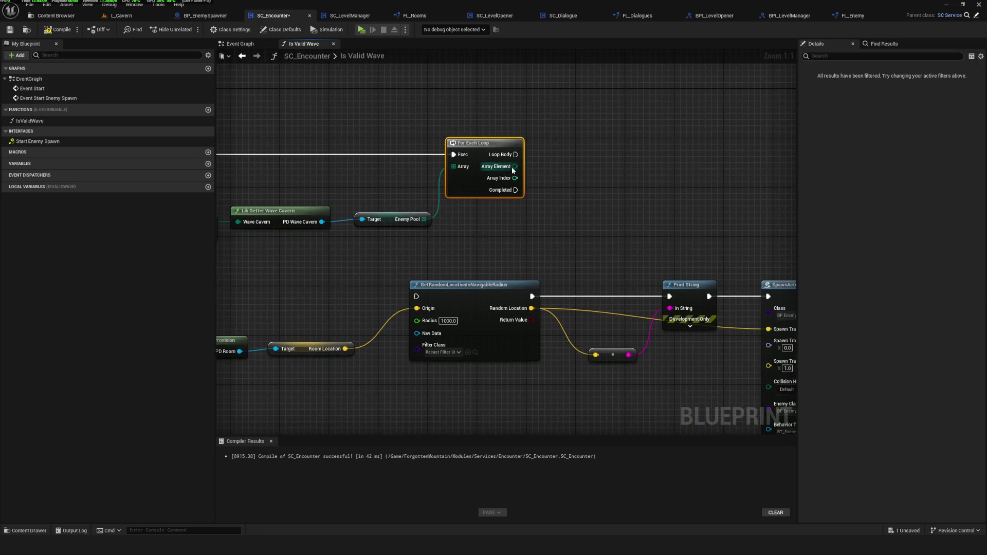
drag(514, 166, 598, 208)
text(gett)
click(672, 250)
drag(669, 250, 616, 239)
Add Get Enemy Class and Get Behavior Tree nodes from the PD Enemy output.
drag(565, 199, 600, 207)
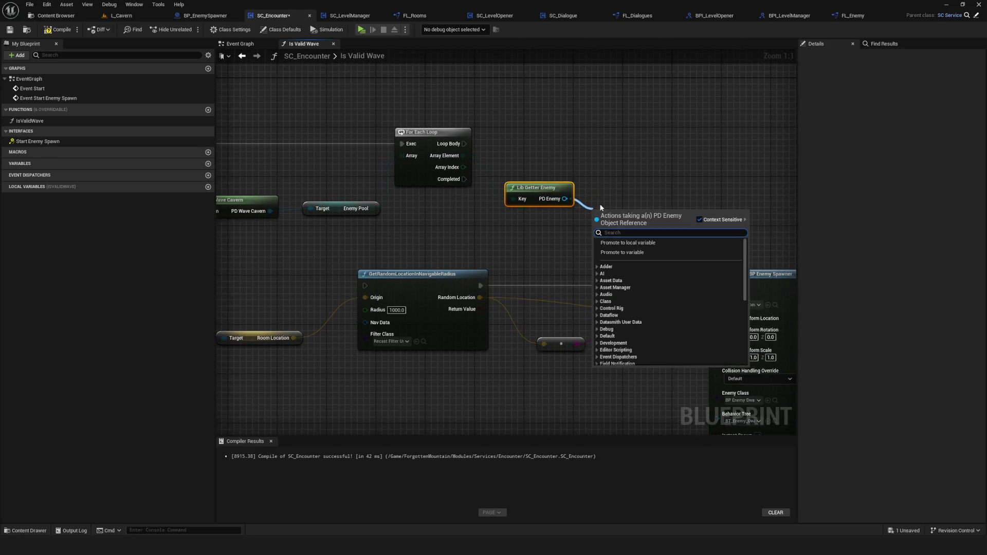
text(class)
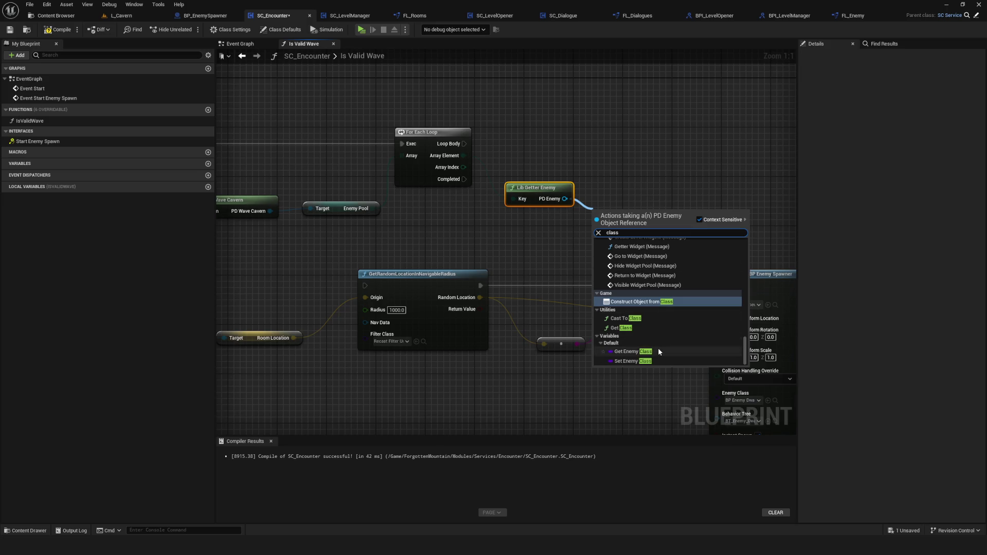
click(658, 352)
drag(638, 213, 640, 191)
drag(565, 199, 607, 222)
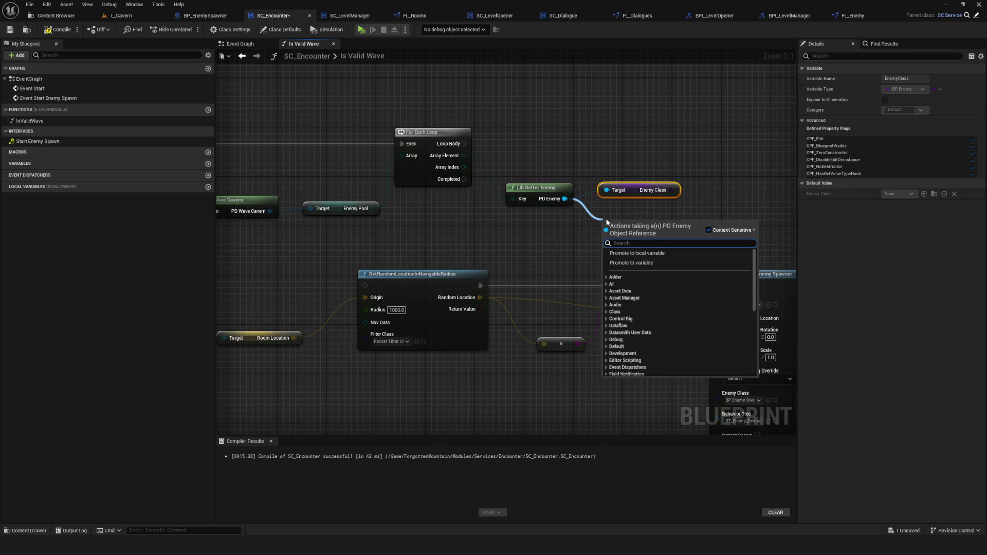
text(beh)
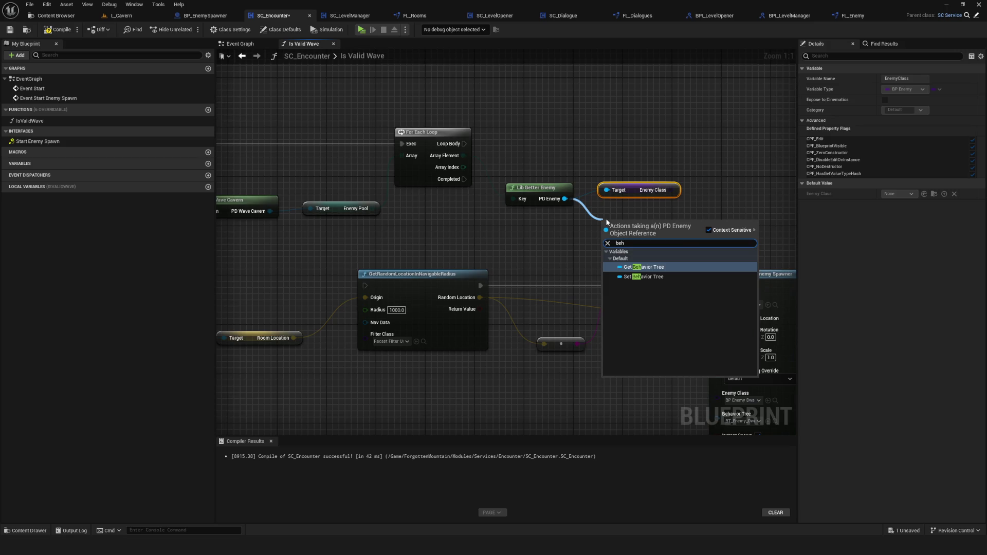
click(658, 267)
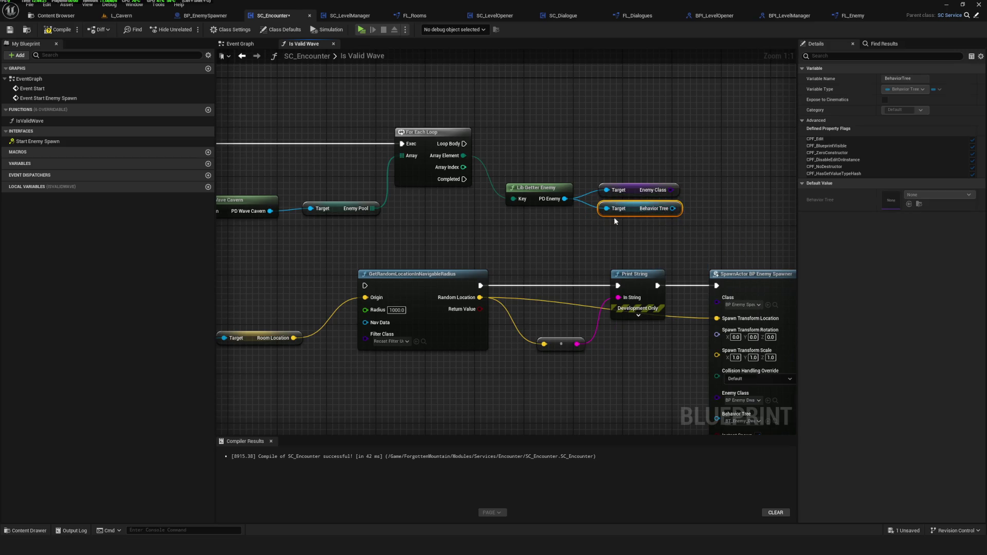
scroll(614, 217, down, 5)
mouse_move(244, 211)
mouse_down()
mouse_move(675, 304)
mouse_move(652, 329)
mouse_up()
Run GetRandomLocationInNavigableRadius from the For Each Loop body and tidy the enemy getter nodes.
drag(596, 218, 699, 152)
scroll(514, 167, up, 5)
mouse_move(534, 165)
mouse_down()
mouse_move(636, 179)
mouse_move(515, 190)
mouse_up()
mouse_move(326, 185)
mouse_down()
mouse_move(758, 178)
mouse_move(920, 186)
mouse_move(576, 207)
mouse_move(468, 181)
mouse_move(765, 194)
mouse_move(600, 217)
mouse_move(473, 207)
mouse_move(471, 250)
mouse_up()
mouse_move(428, 215)
mouse_down()
mouse_move(582, 414)
mouse_move(592, 332)
mouse_up()
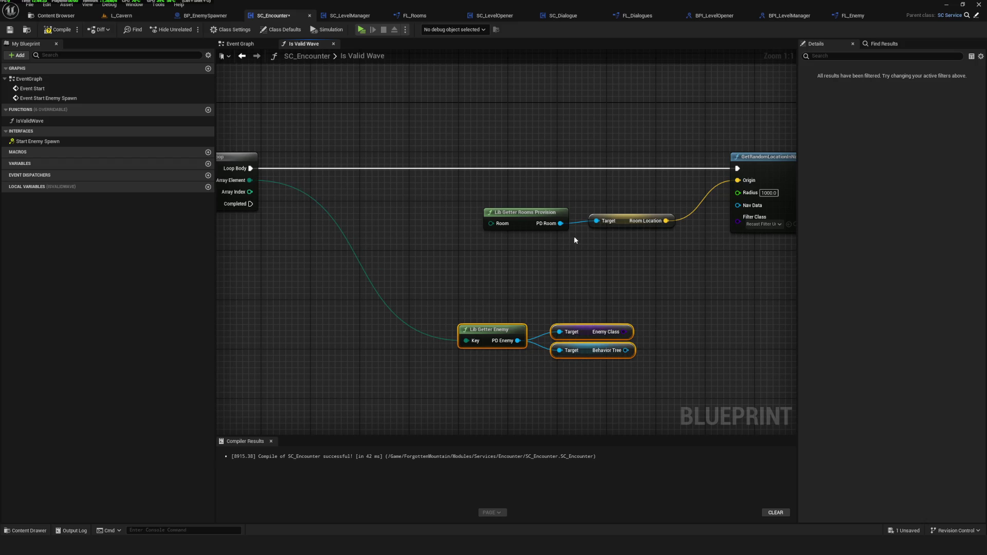
mouse_move(488, 242)
mouse_down()
mouse_move(701, 254)
mouse_move(455, 249)
mouse_up()
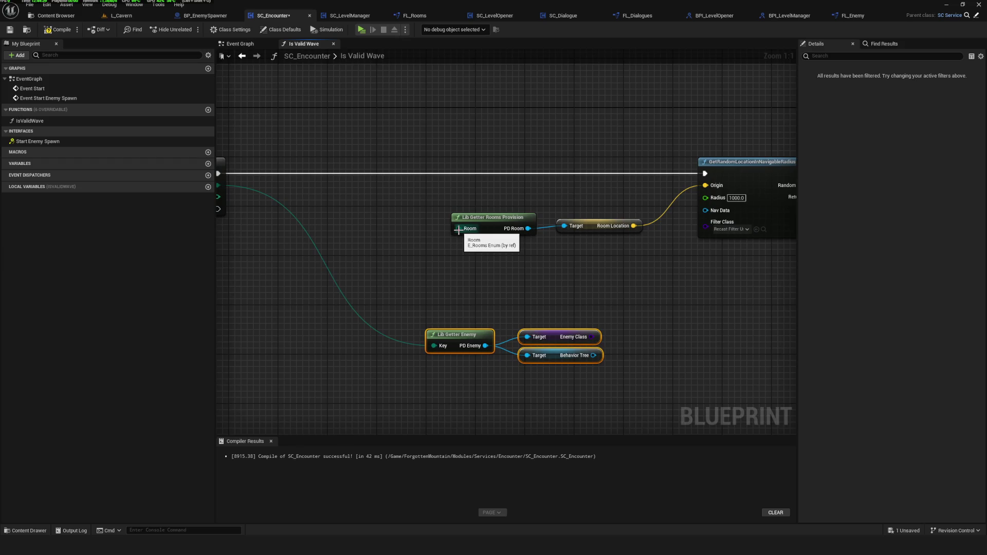
Move the game mode, current room and Rooms Provision nodes into the loop.
scroll(479, 258, down, 6)
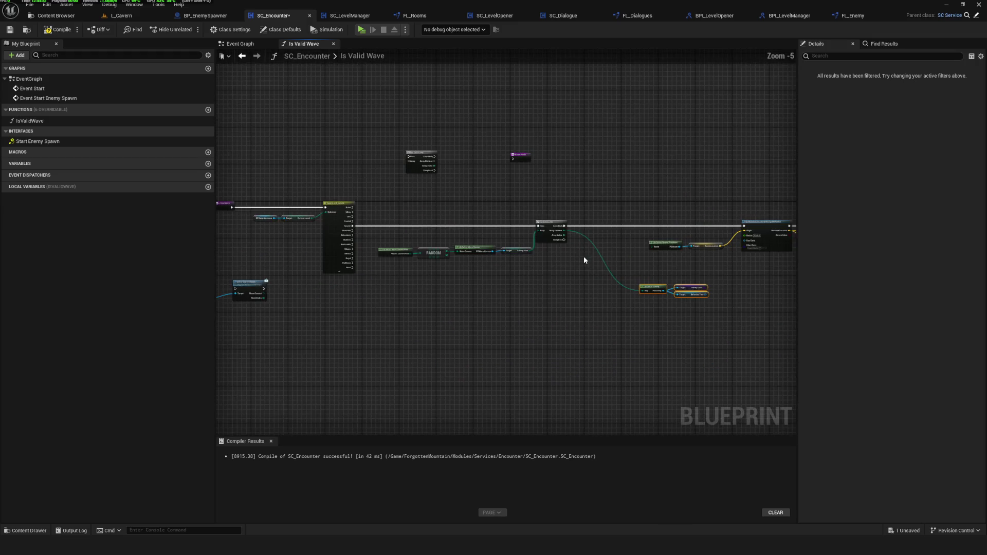
scroll(422, 272, up, 5)
drag(241, 247, 549, 381)
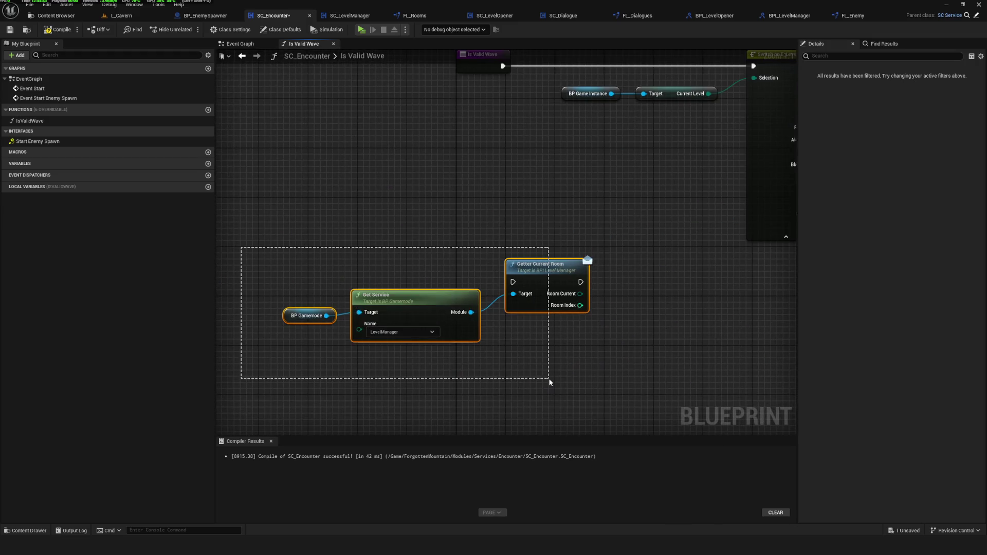
click(550, 382)
mouse_move(369, 311)
mouse_down()
mouse_move(547, 319)
mouse_move(730, 257)
mouse_move(658, 276)
mouse_move(556, 277)
mouse_move(564, 105)
mouse_move(494, 106)
mouse_up()
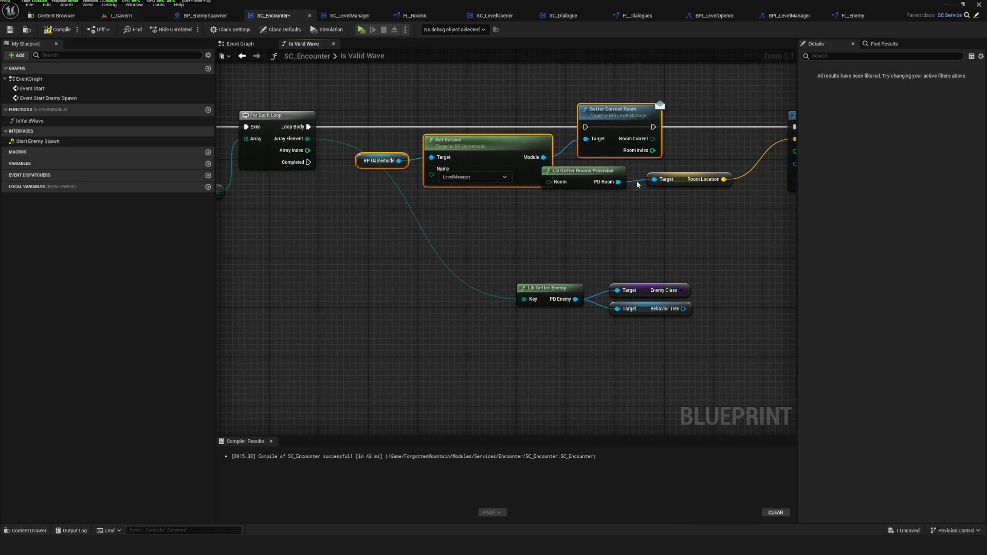
click(576, 170)
ctrl+click(689, 179)
mouse_move(570, 173)
mouse_down()
mouse_move(667, 205)
mouse_move(593, 219)
mouse_up()
ctrl+click(765, 212)
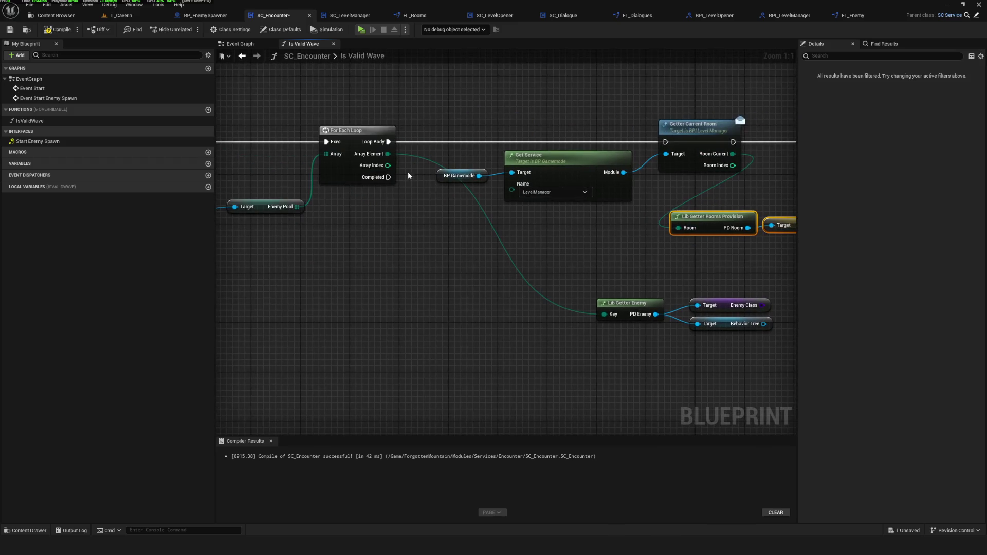
Connect Enemy Class and Behavior Tree into the SpawnActor node.
mouse_move(370, 272)
mouse_down()
mouse_move(709, 236)
mouse_move(499, 255)
mouse_move(504, 222)
mouse_up()
drag(595, 265, 610, 211)
drag(653, 236, 689, 274)
drag(566, 287, 561, 290)
drag(541, 134, 761, 265)
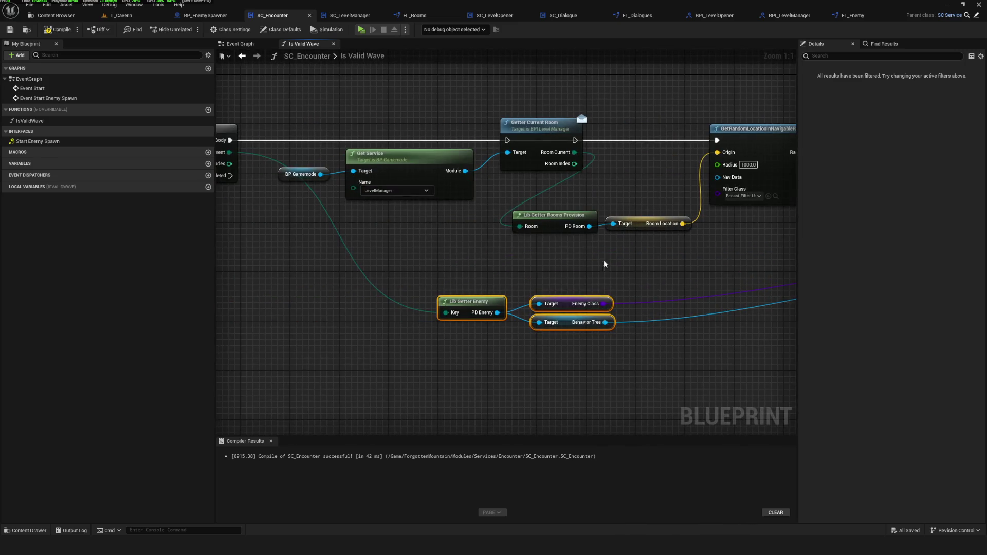
mouse_move(510, 235)
mouse_down()
mouse_move(201, 292)
mouse_move(731, 278)
mouse_move(676, 269)
mouse_up()
Compile SC_Encounter and recompile to confirm a clean build.
scroll(592, 239, down, 5)
scroll(393, 263, up, 2)
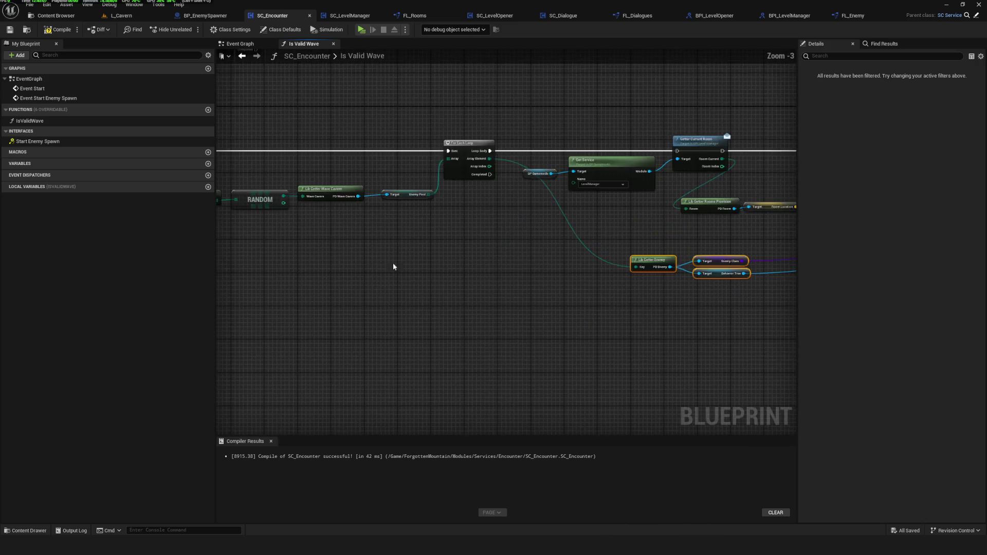
scroll(605, 273, up, 1)
scroll(363, 196, up, 3)
click(51, 32)
mouse_move(326, 223)
mouse_down()
mouse_move(701, 239)
mouse_move(458, 165)
mouse_move(314, 162)
mouse_move(556, 159)
mouse_move(437, 169)
mouse_move(623, 160)
mouse_up()
click(61, 30)
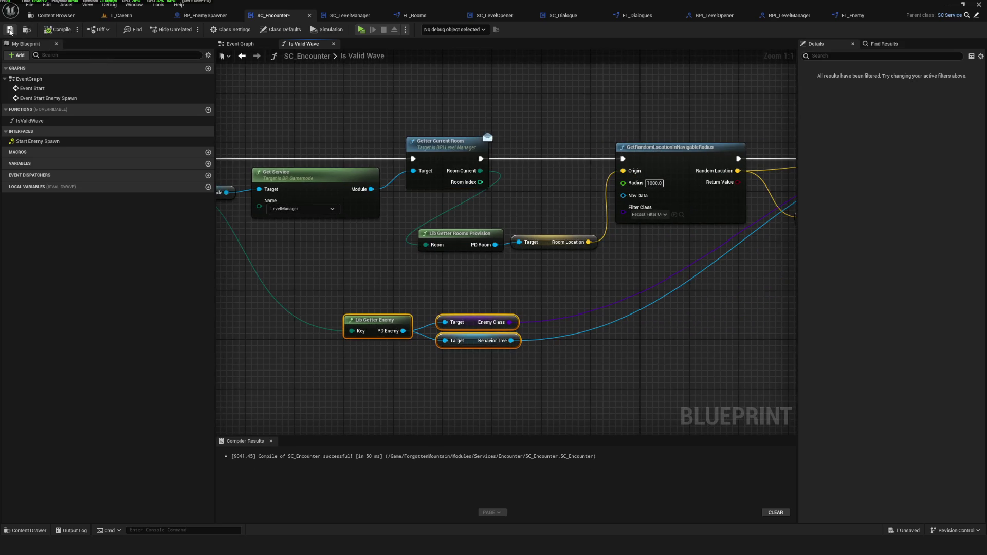
Start a Play session, delete the SavedGame3 slot and begin a new game.
click(363, 30)
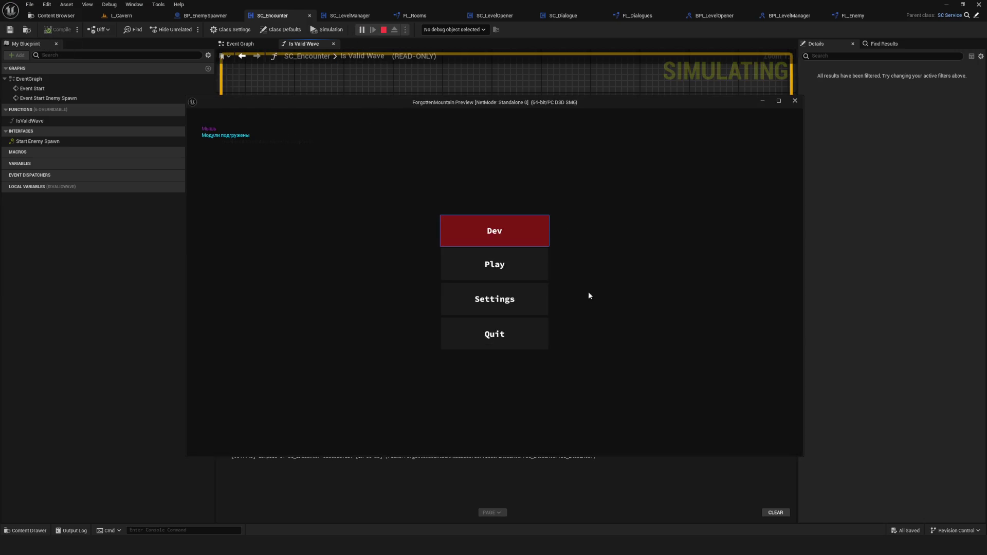
click(515, 262)
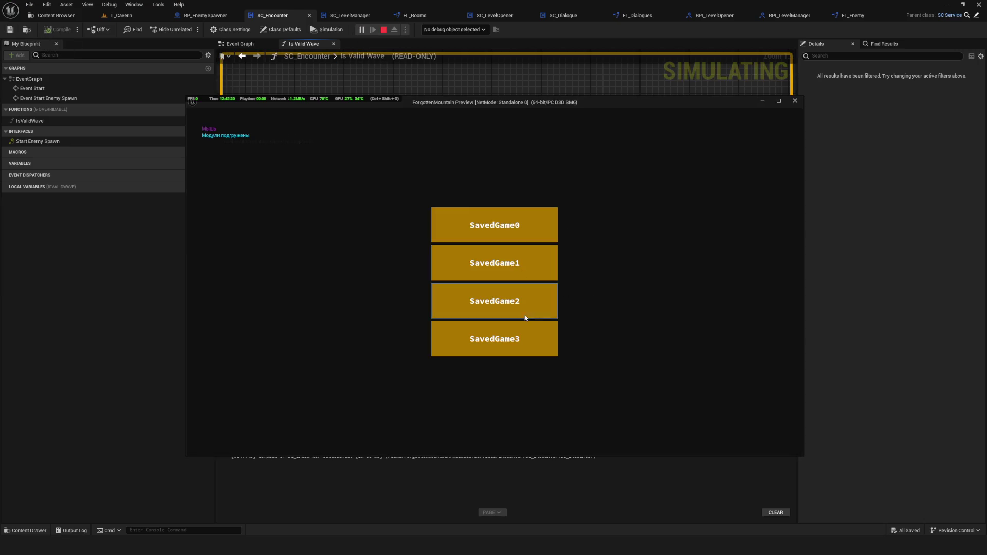
click(517, 339)
click(467, 304)
click(514, 340)
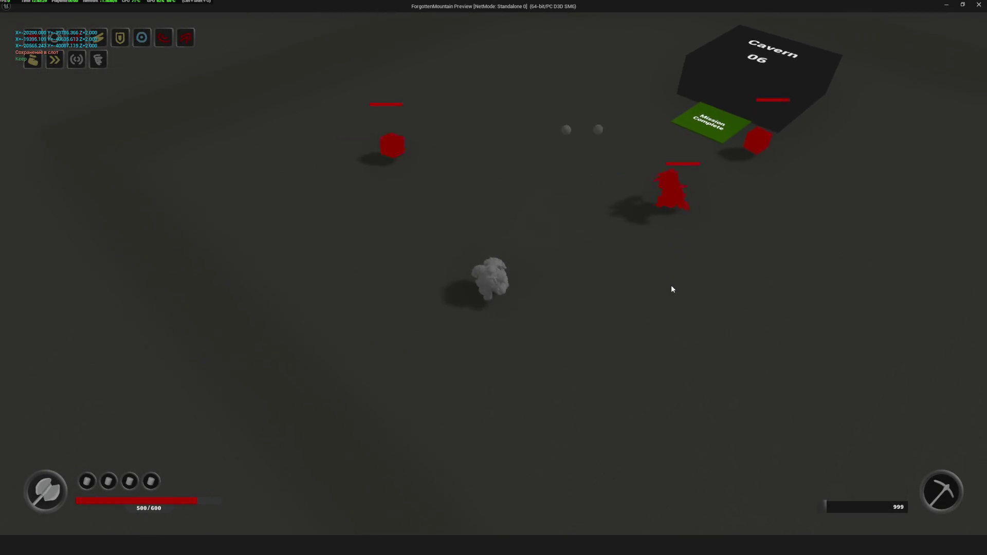
Walk through Cavern 06 and Cavern 05 to Mission Complete, checking that enemies spawn.
key(w)
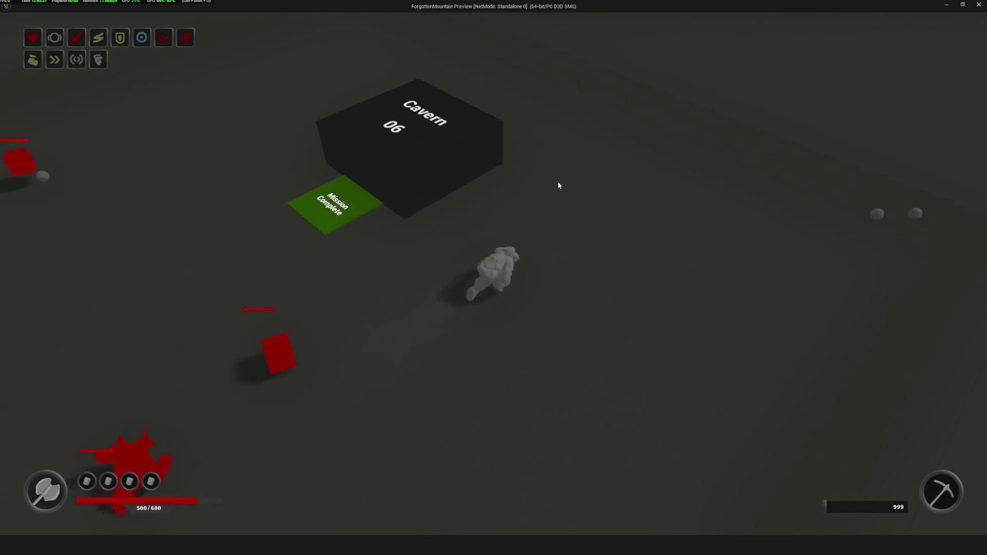
key(a)
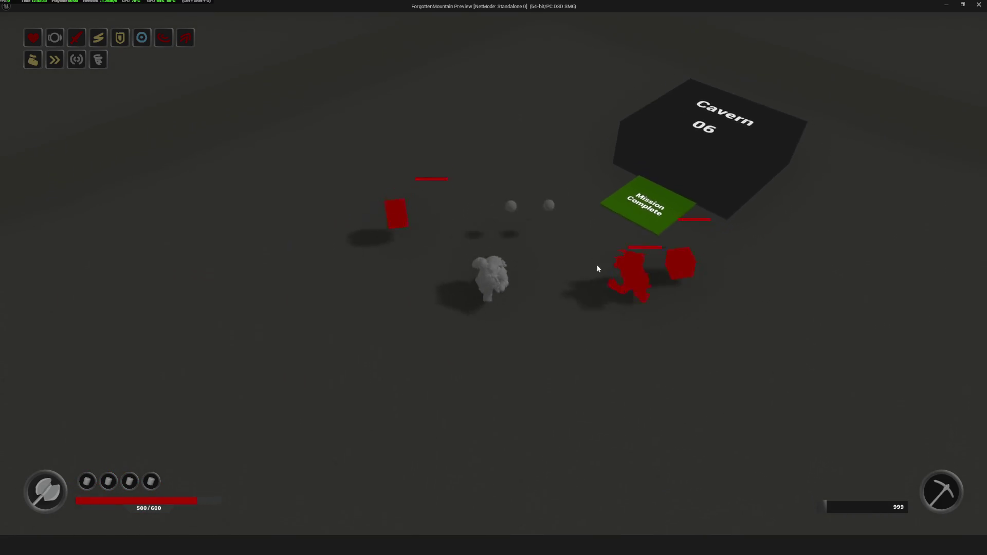
key(d)
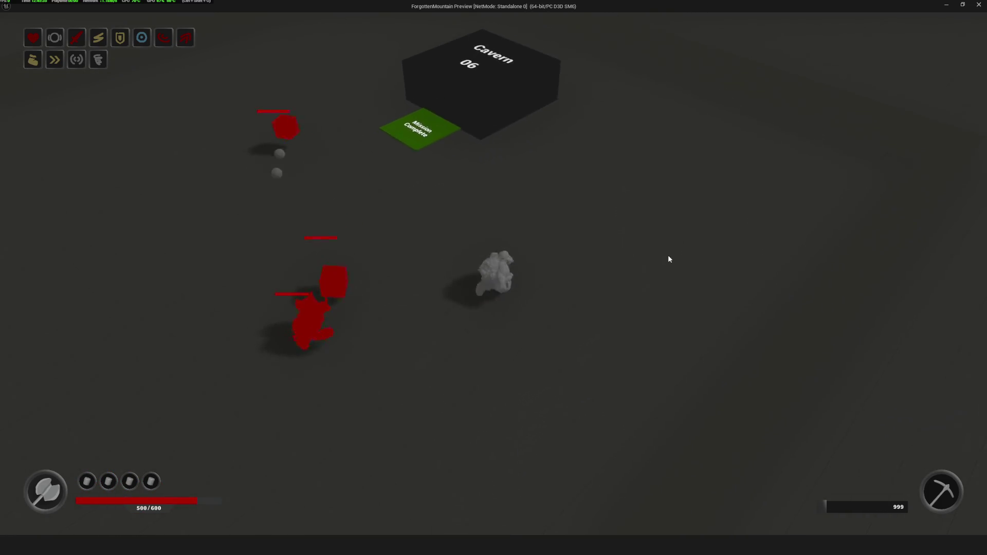
key(w)
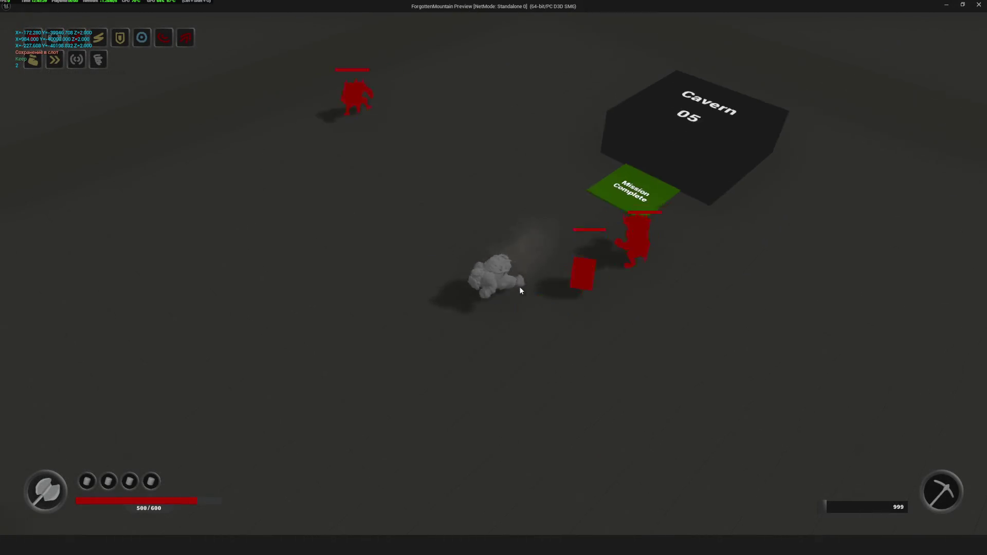
key(s)
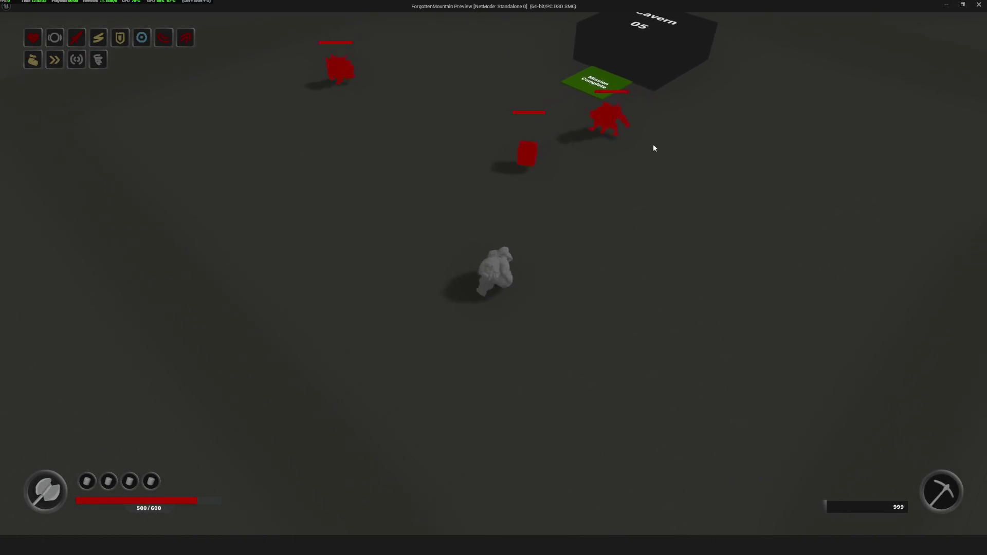
key(w)
key(s)
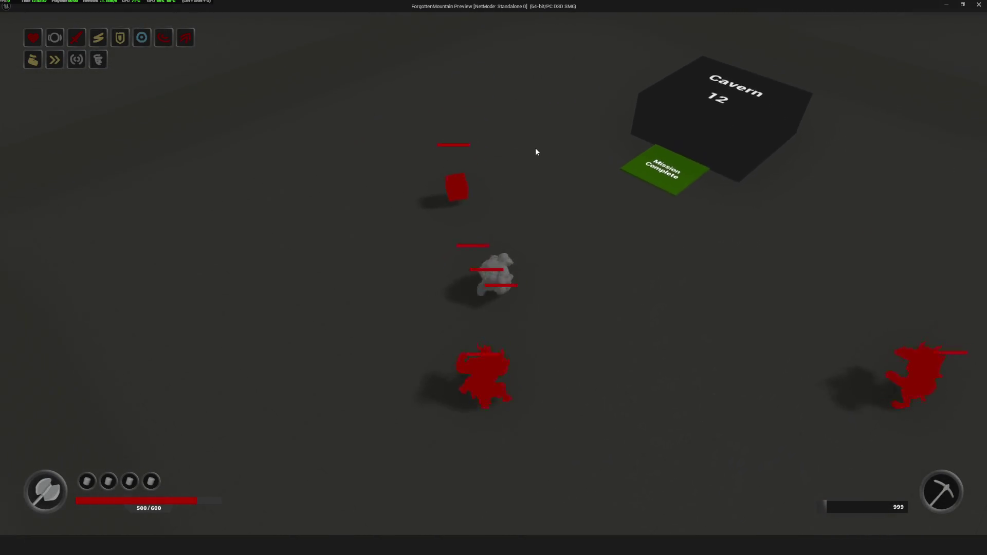
key(w+d)
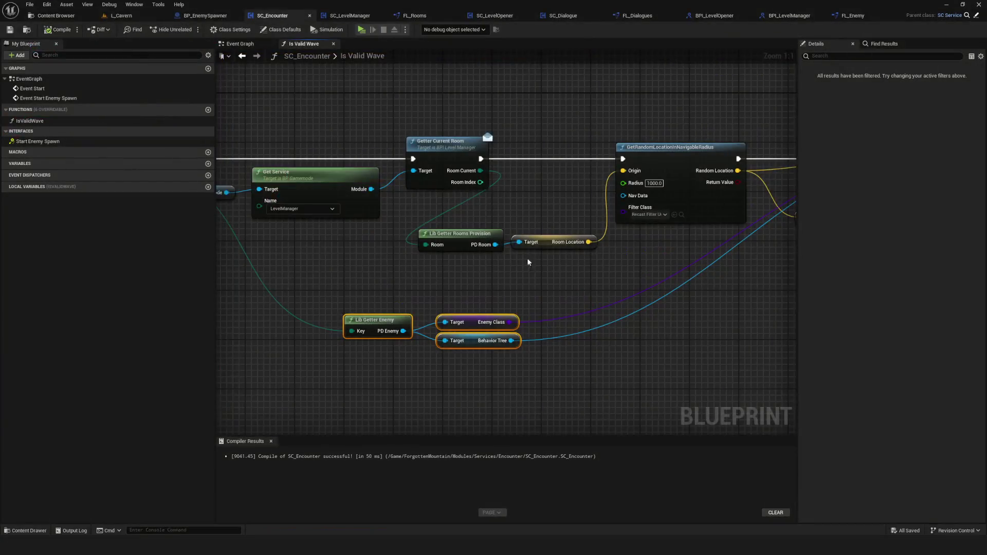
mouse_move(529, 263)
mouse_down()
mouse_move(452, 270)
mouse_move(783, 291)
mouse_move(711, 286)
mouse_move(540, 305)
mouse_up()
click(649, 248)
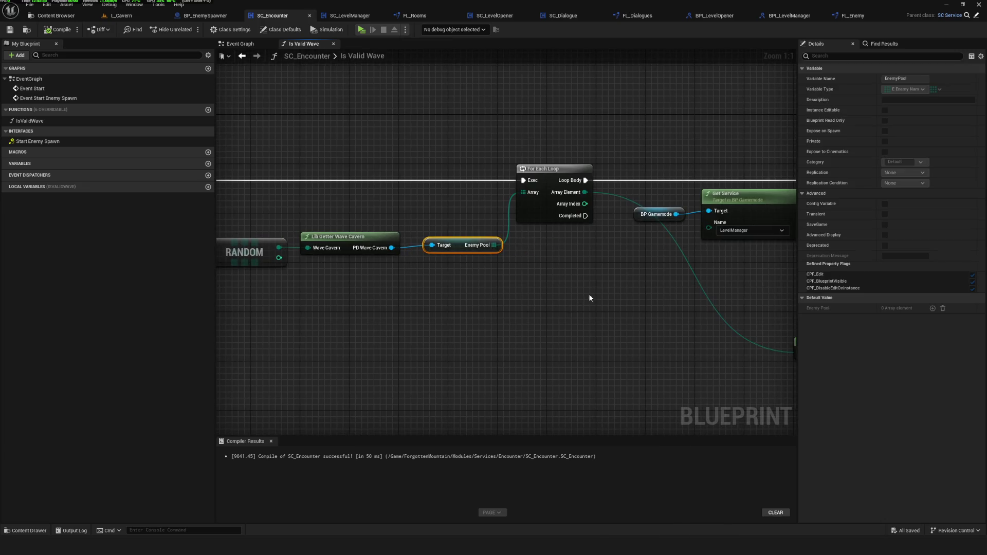
drag(438, 234, 473, 299)
mouse_move(639, 293)
mouse_down()
mouse_move(382, 267)
mouse_move(417, 278)
mouse_up()
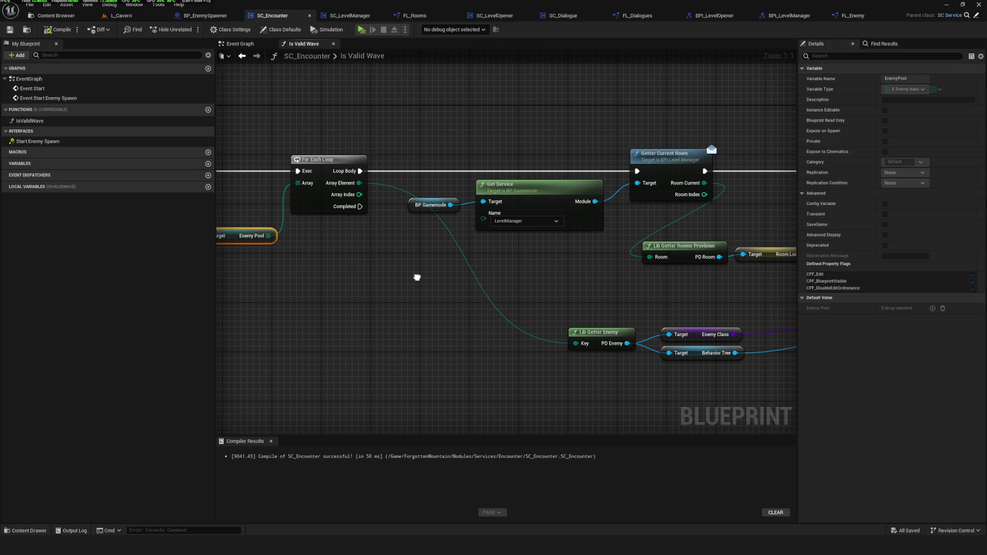
drag(417, 278, 755, 294)
click(487, 247)
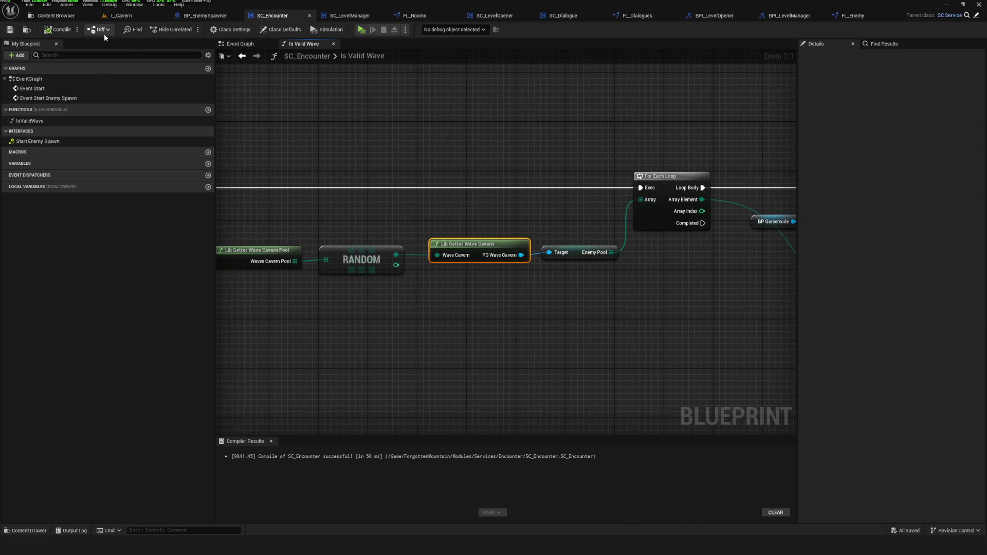
Look over the first four wave assets in the Waves folder, then dismiss their context menu.
click(54, 16)
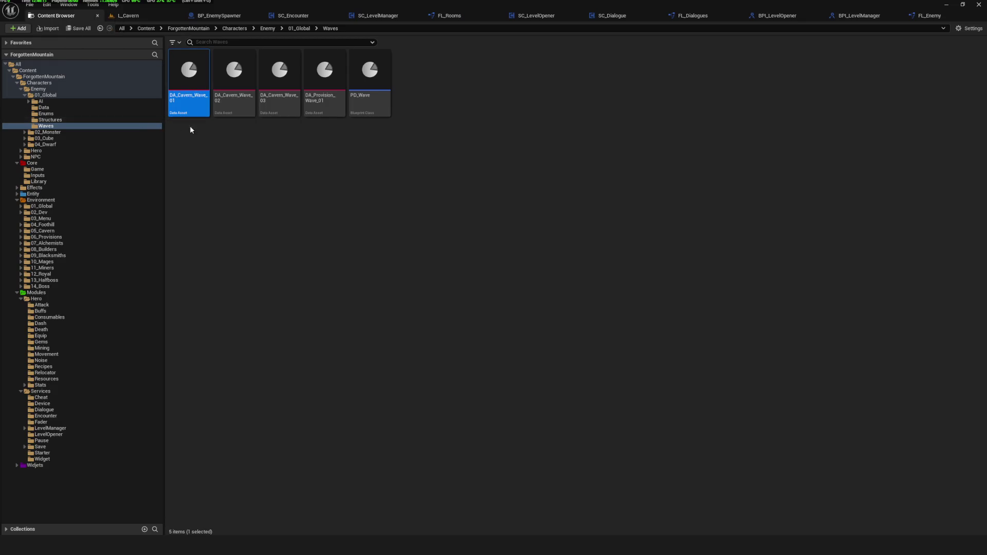
shift+click(329, 77)
right_click(326, 82)
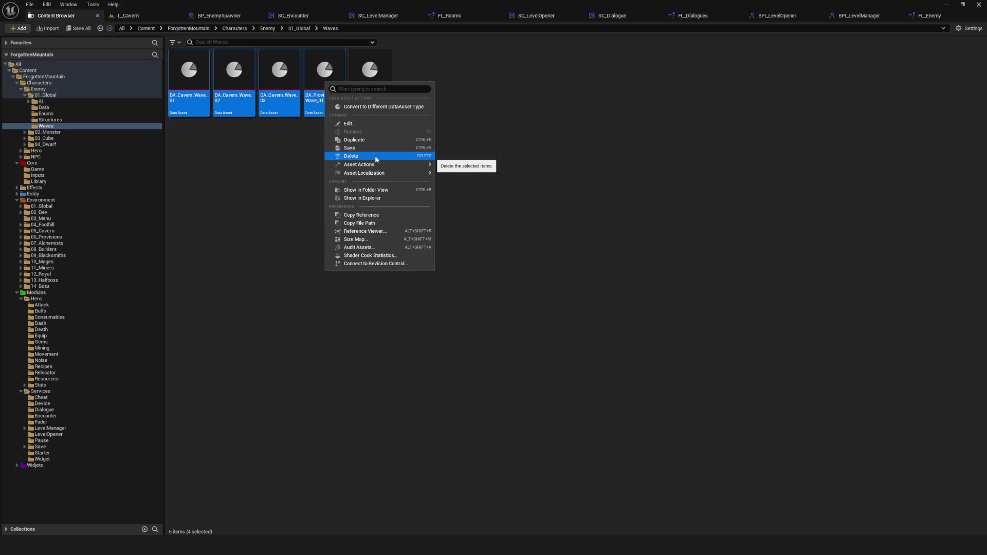
click(297, 148)
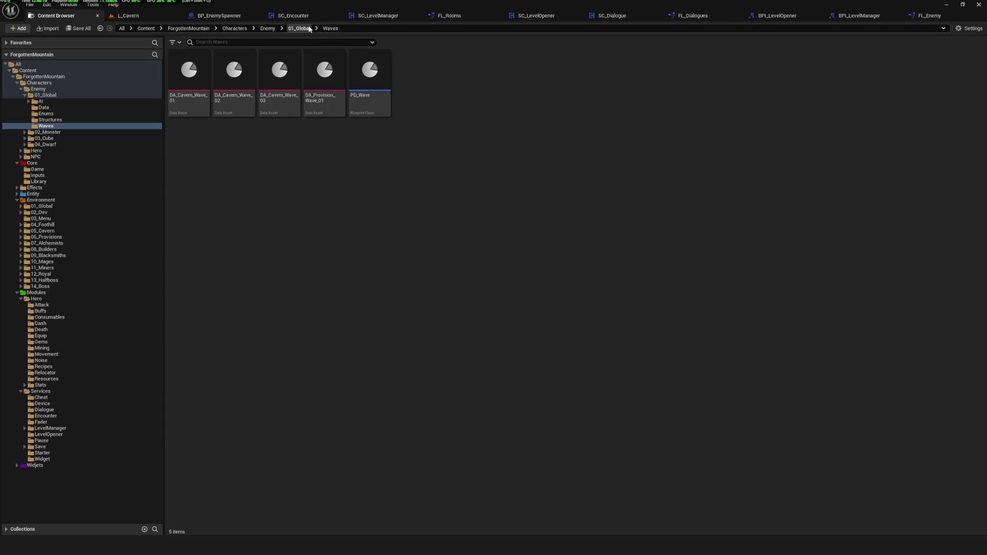
Back in SC_Encounter, box-select the four wave pool nodes and drag them down-left.
click(294, 15)
drag(304, 220, 621, 313)
drag(633, 251, 608, 282)
Break the For Each Loop's Array Element and Loop Body wires to the room and enemy lookups.
click(608, 281)
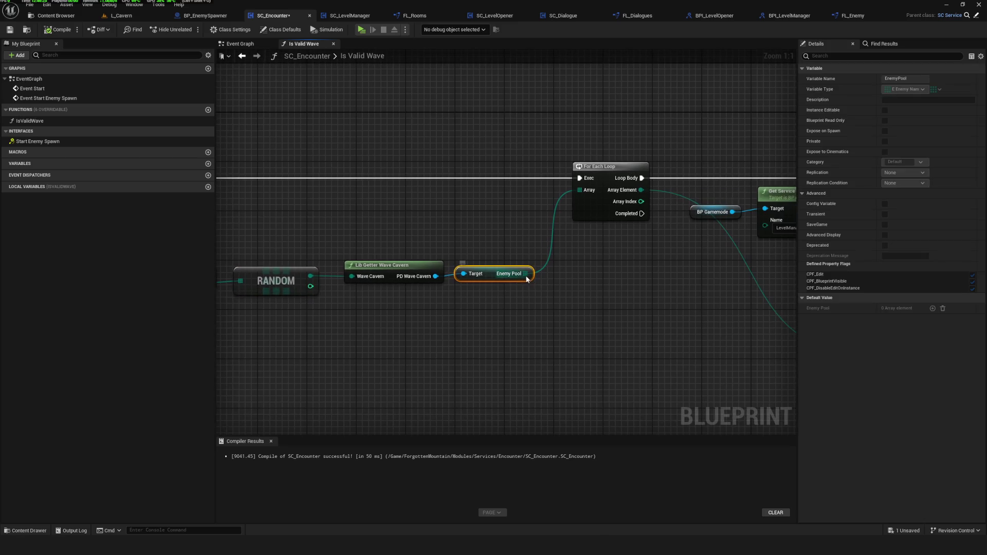
drag(597, 267, 387, 240)
scroll(386, 240, down, 3)
scroll(350, 208, up, 3)
alt+click(351, 207)
alt+click(355, 195)
scroll(393, 223, down, 2)
scroll(427, 212, up, 2)
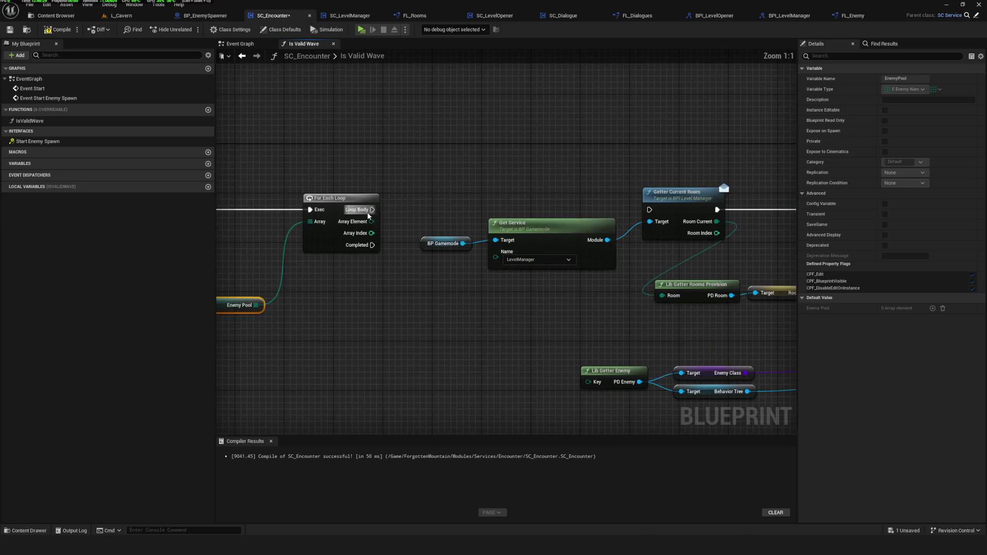
Add a Print String on Loop Body and feed Array Element through Enum to String into it.
drag(371, 210, 474, 110)
text(print)
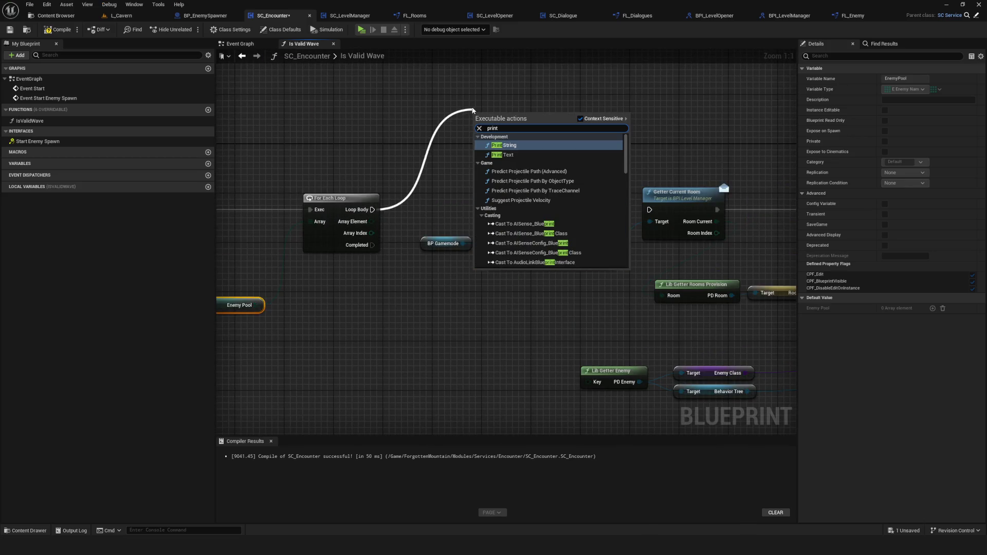
key(Return)
click(478, 183)
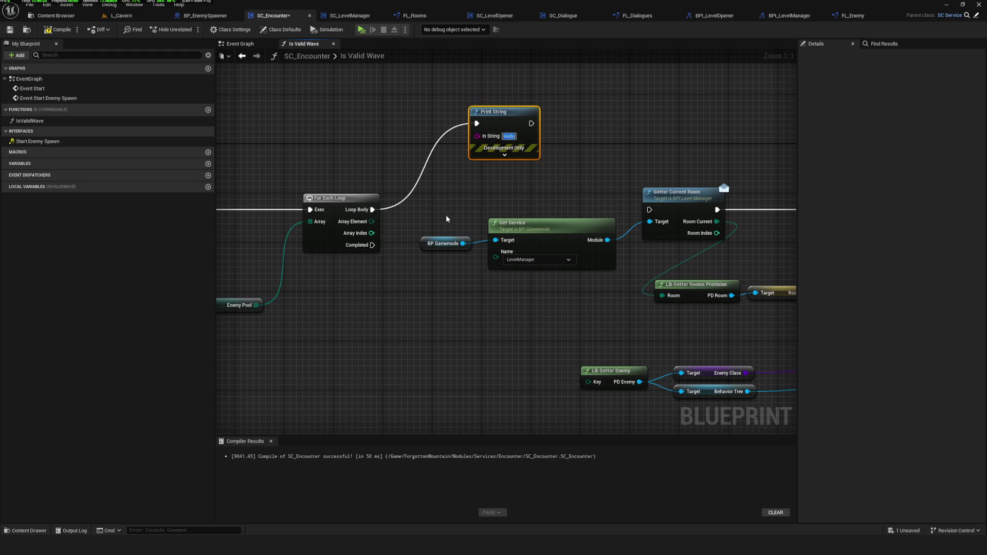
mouse_move(373, 222)
mouse_down()
mouse_move(448, 223)
mouse_move(478, 137)
mouse_up()
key(ctrl+z)
drag(371, 221, 477, 136)
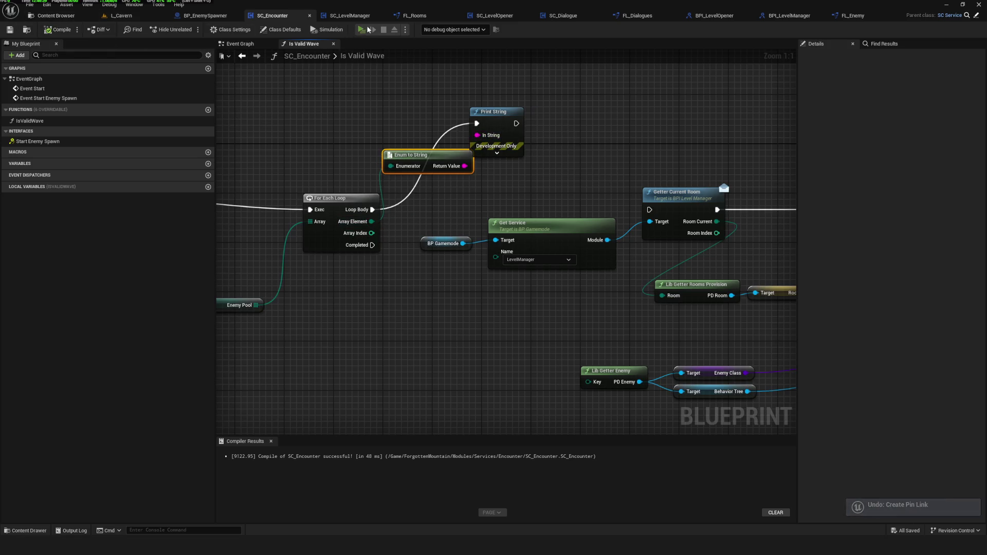
Playtest a new game after deleting the SavedGame3 slot, then stop the session.
click(368, 30)
click(514, 276)
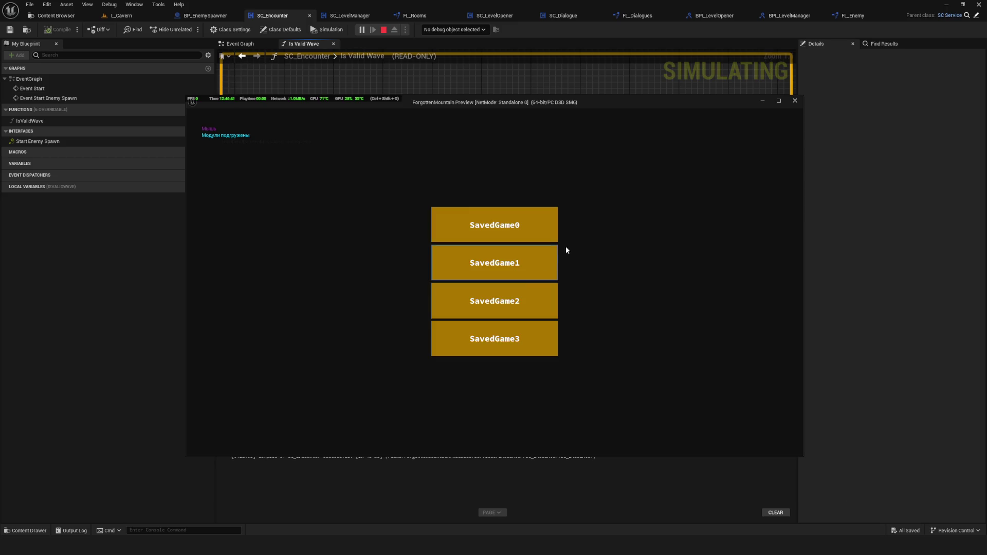
click(503, 346)
click(461, 298)
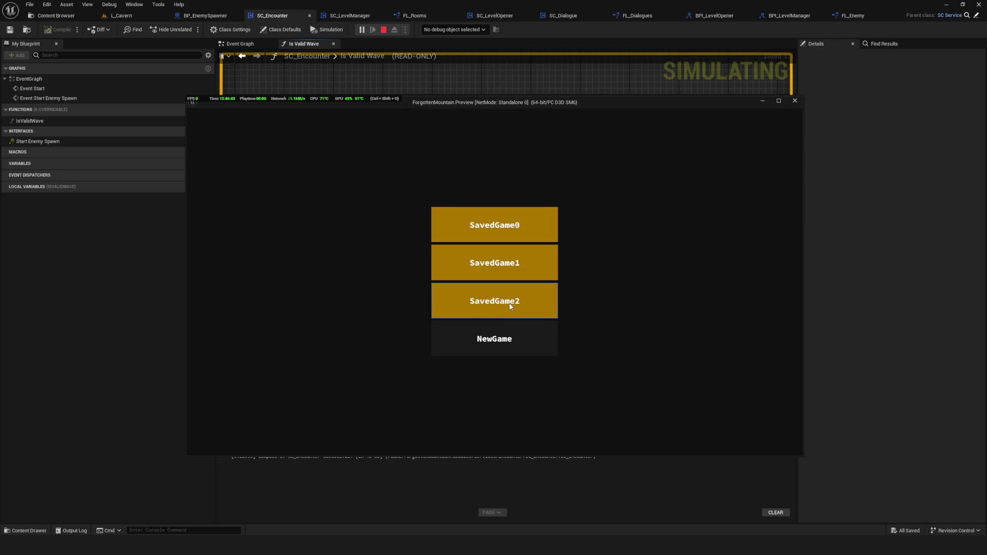
click(498, 346)
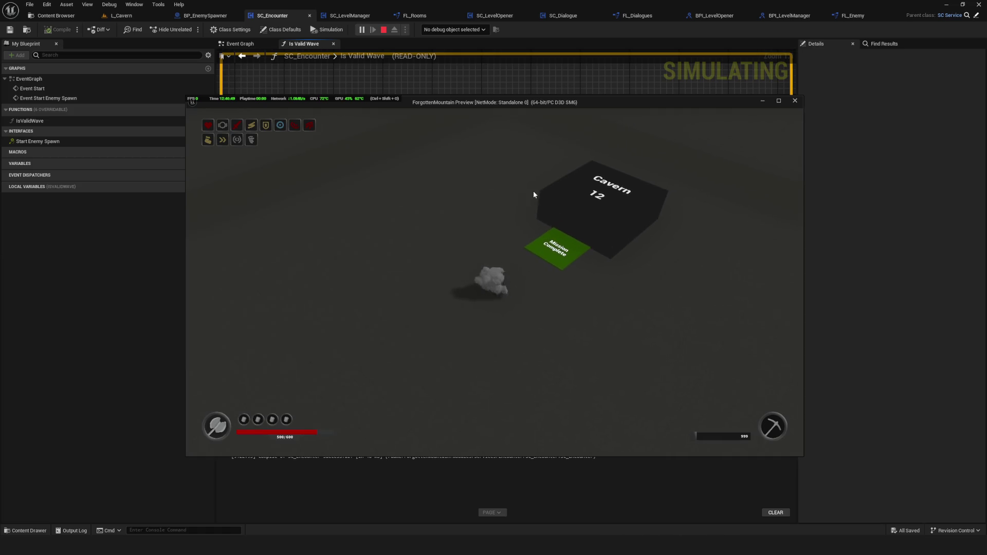
key(Escape)
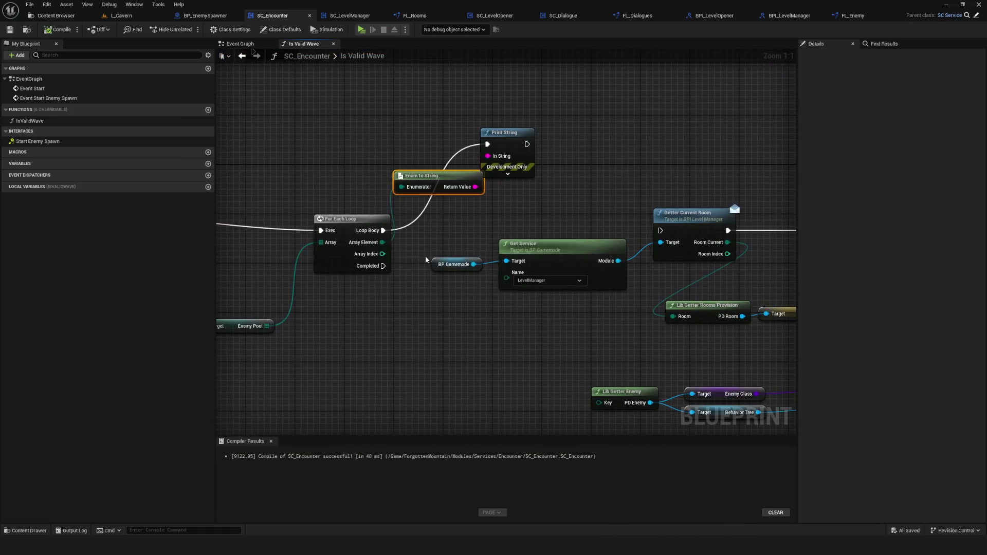
Replay a fresh game, walk onto the Mission Complete pad to see the printed enemy entries, then stop.
click(362, 29)
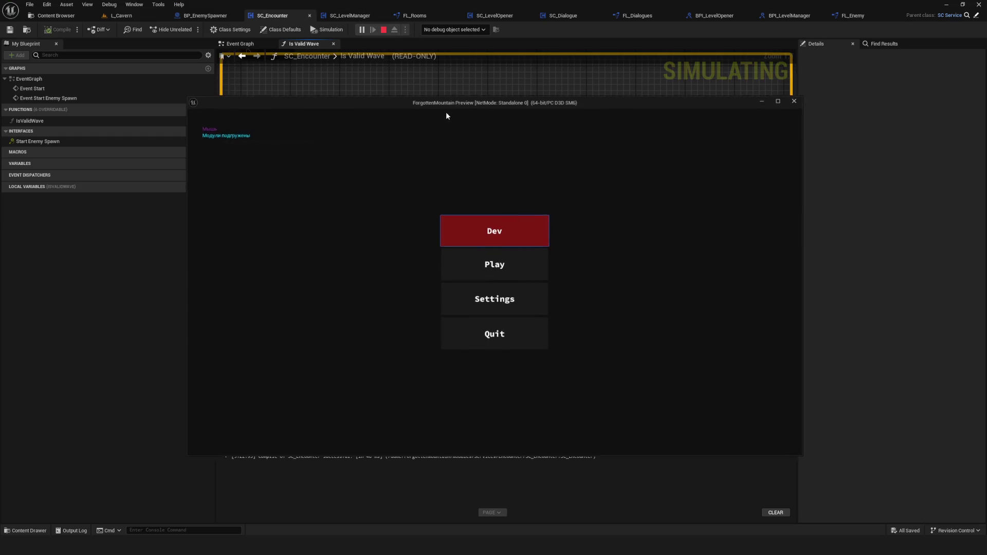
click(505, 266)
click(522, 327)
click(485, 307)
click(522, 340)
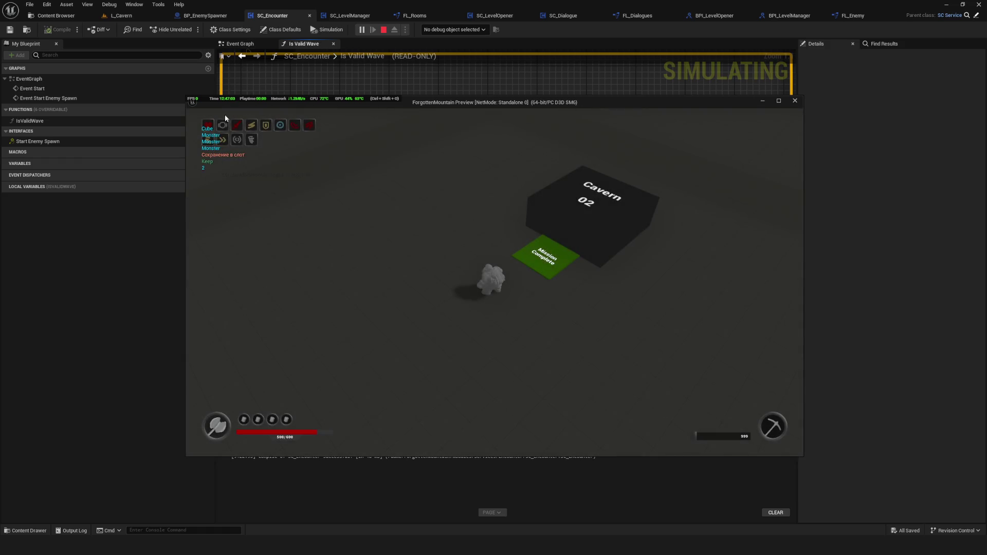
key(d)
key(d)
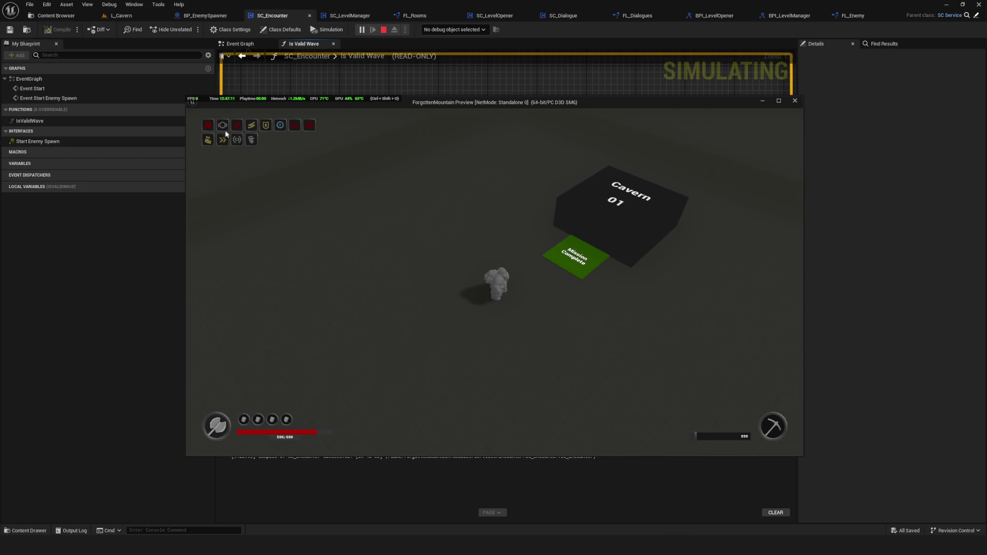
key(Escape)
click(44, 14)
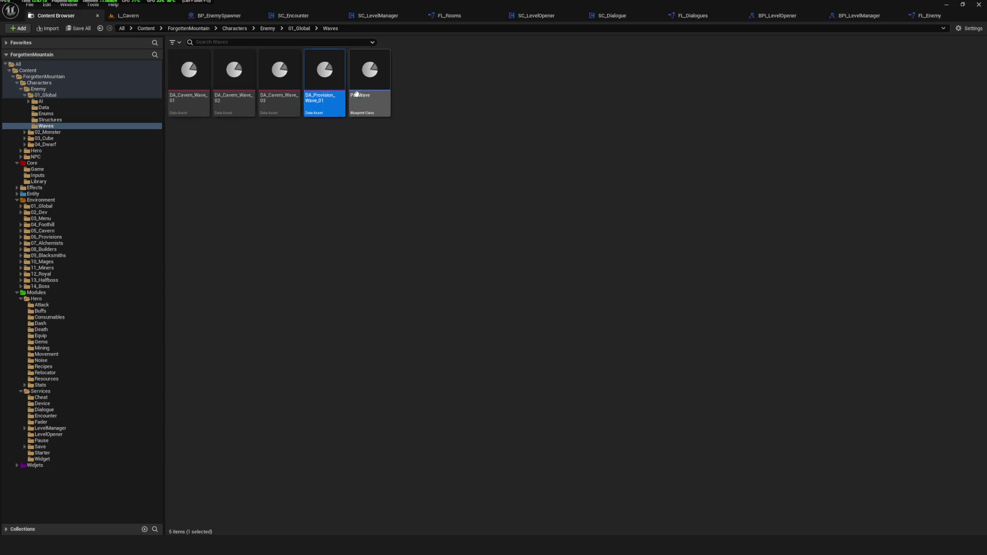
Select DA_Cavern_Wave_01, 02 and 03 and open them with Bulk Edit via Property Matrix.
double_click(183, 85)
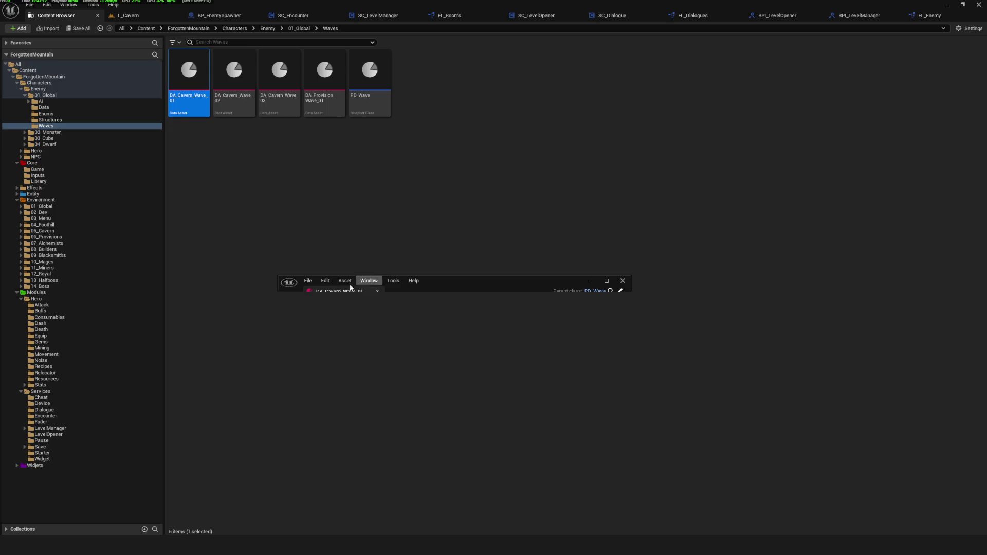
click(621, 282)
shift+click(282, 79)
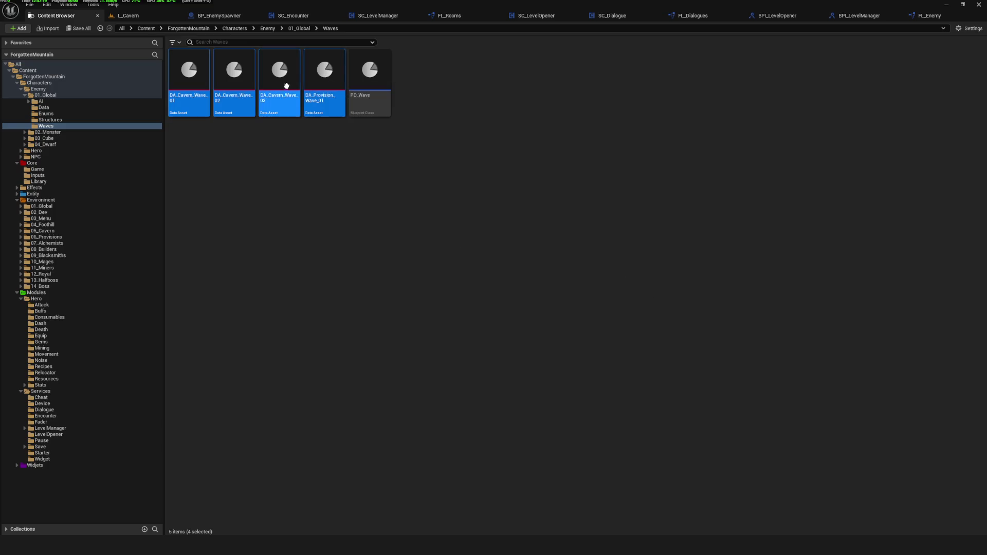
click(282, 82)
shift+click(189, 77)
right_click(284, 84)
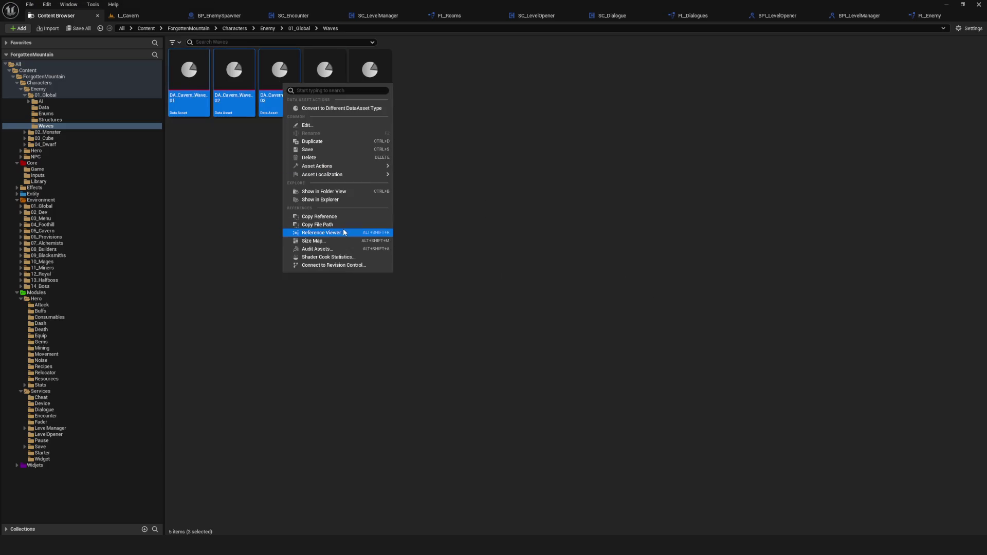
mouse_move(331, 173)
click(437, 194)
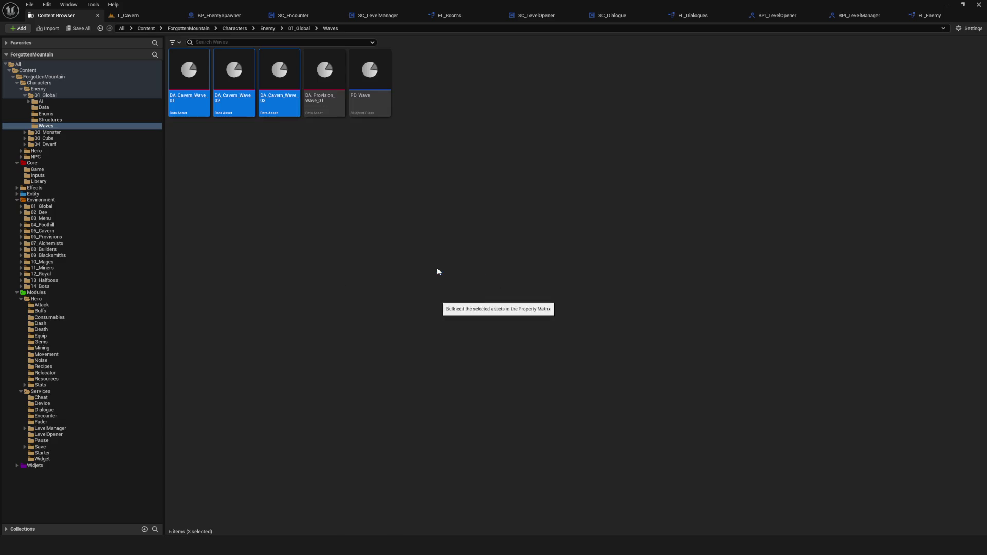
Dock the Property Matrix and switch between the DA_Cavern_Wave_01, 02 and 03 rows to compare values.
drag(339, 291, 903, 17)
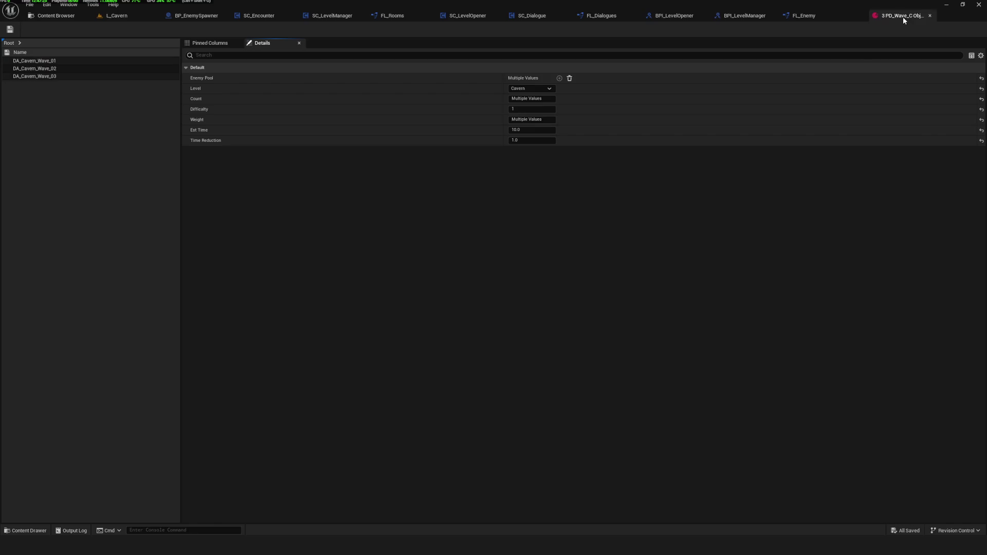
click(72, 69)
click(66, 62)
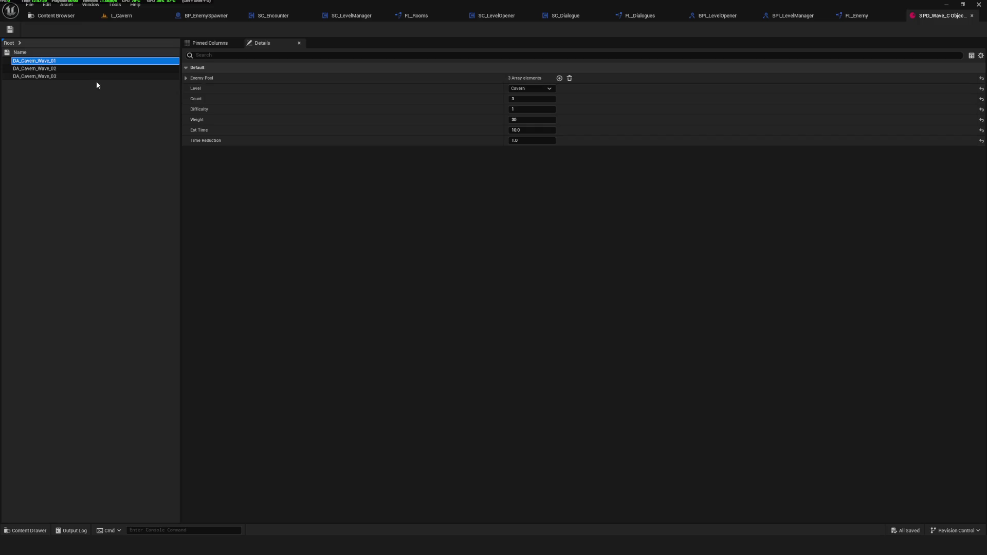
click(47, 69)
click(49, 63)
click(49, 64)
click(50, 76)
click(50, 62)
click(50, 69)
click(51, 62)
click(57, 69)
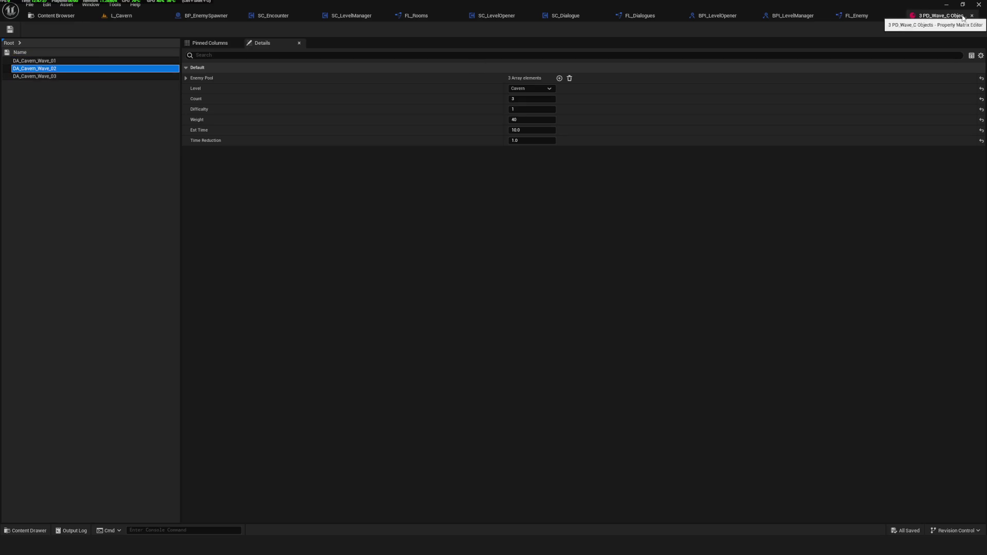
click(61, 61)
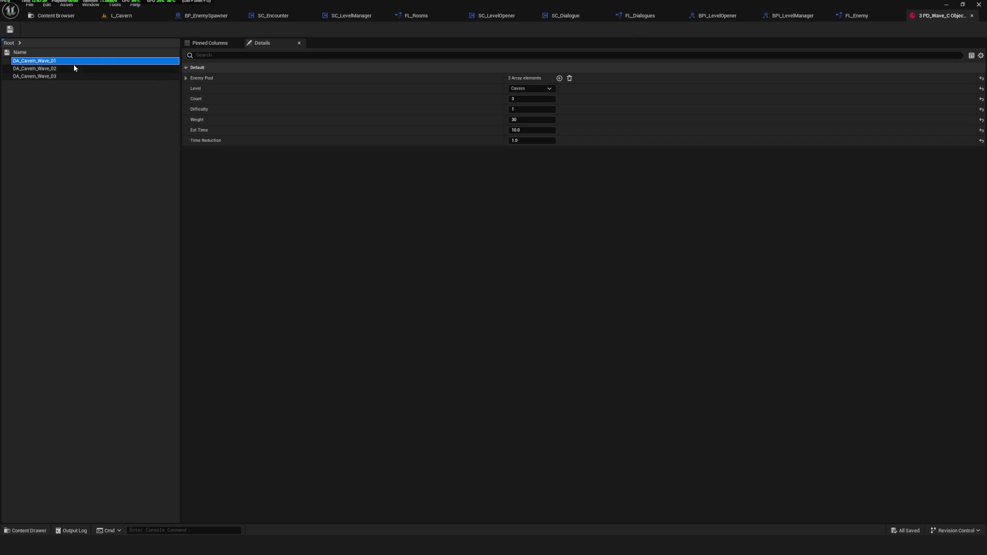
Expand Enemy Pool and compare the enemies of waves 01, 02 and 03, then close the matrix.
click(186, 79)
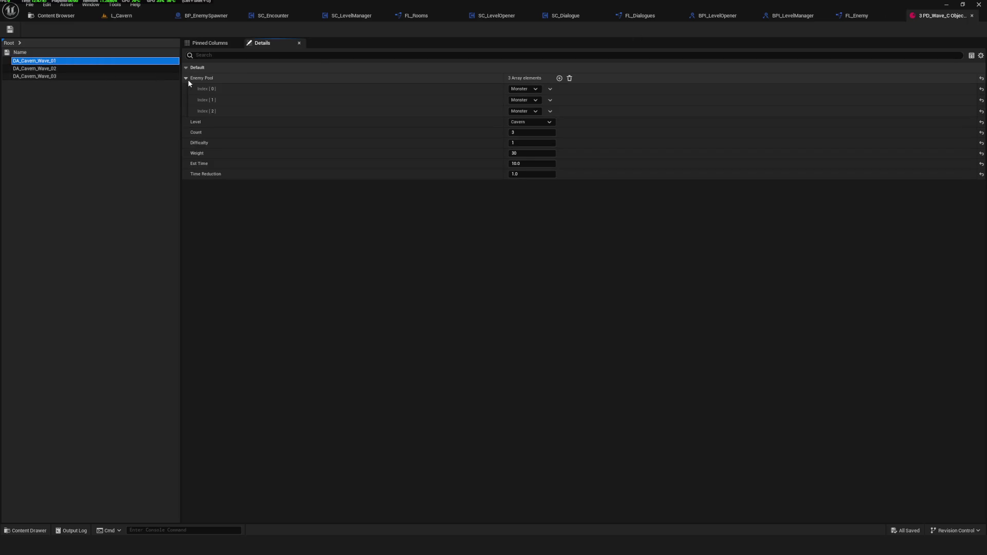
click(52, 69)
click(55, 77)
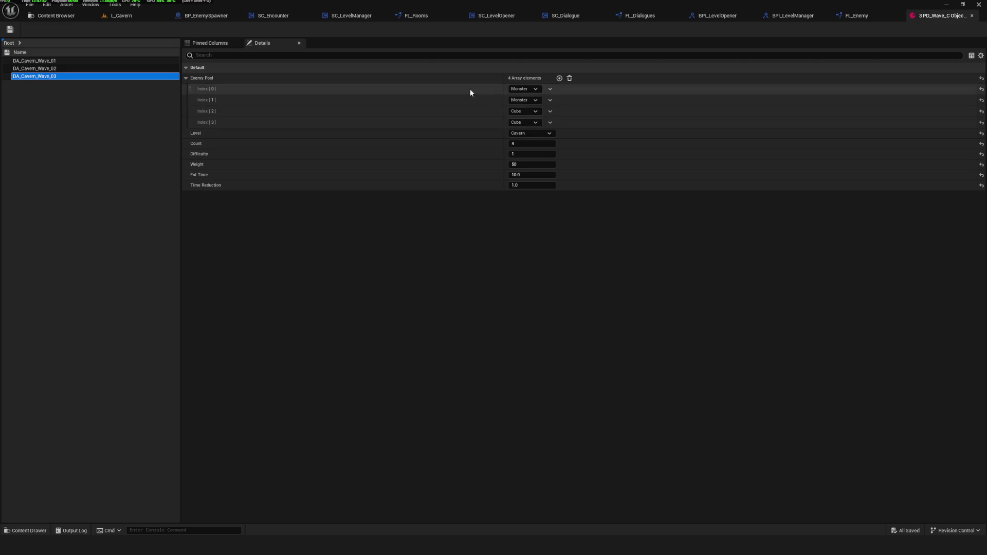
click(972, 16)
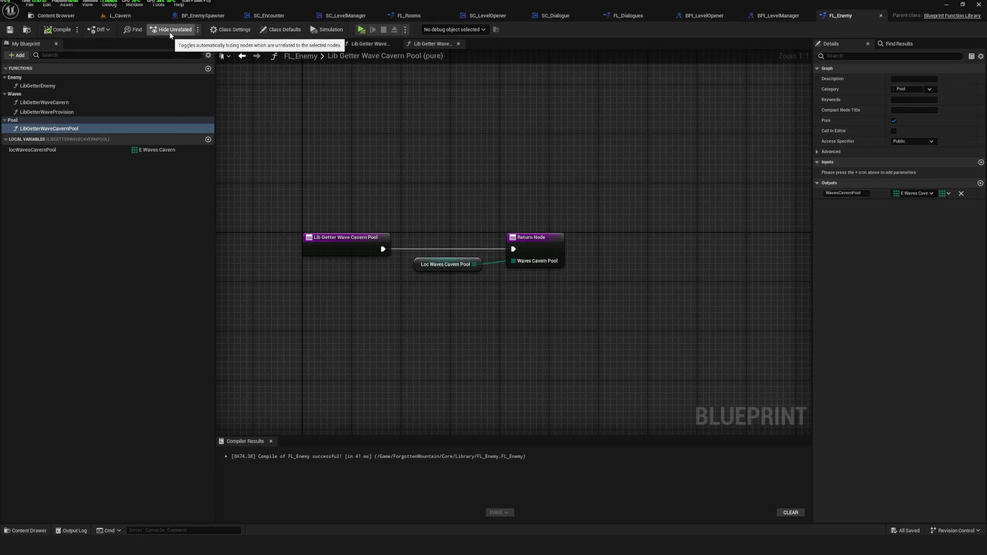
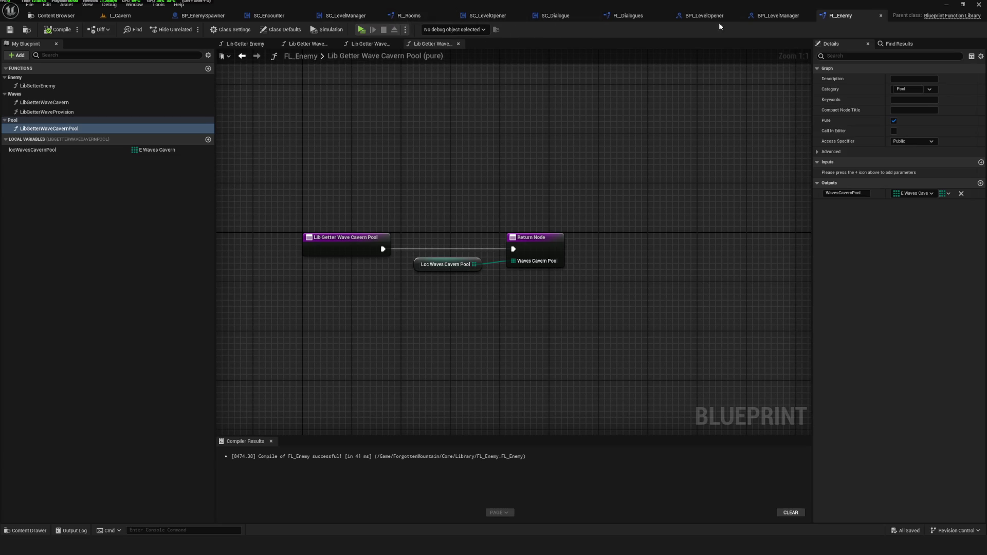
Open the FL_Enemy library from Core/Library and inspect locWavesCavernPool's three default entries.
click(79, 16)
click(31, 163)
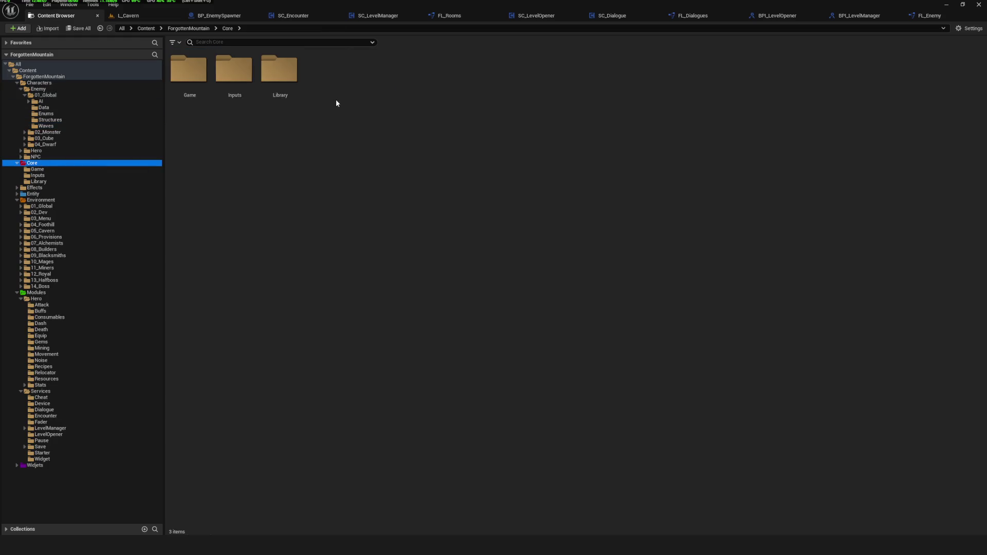
double_click(286, 67)
double_click(223, 76)
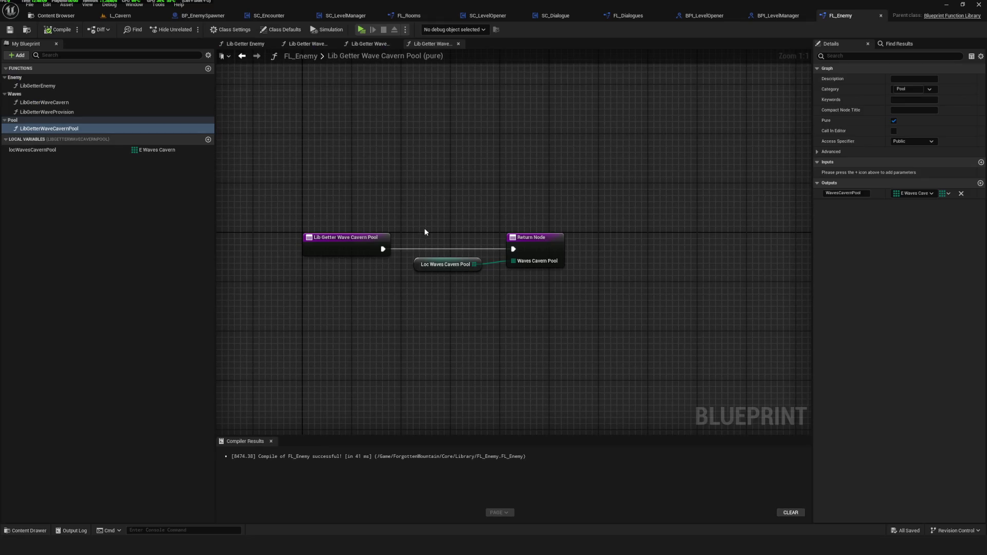
click(36, 149)
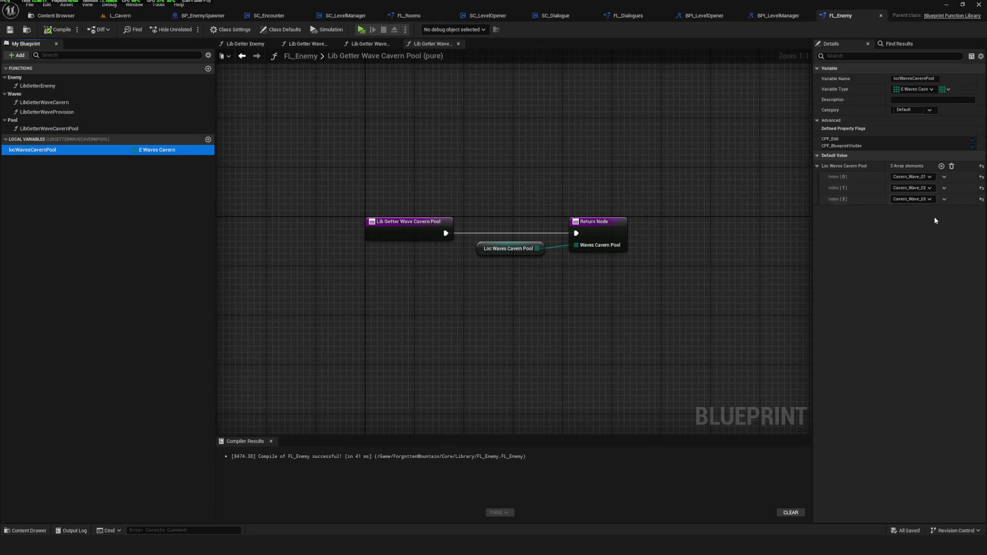
mouse_move(813, 176)
mouse_down()
mouse_move(420, 185)
mouse_move(776, 190)
mouse_up()
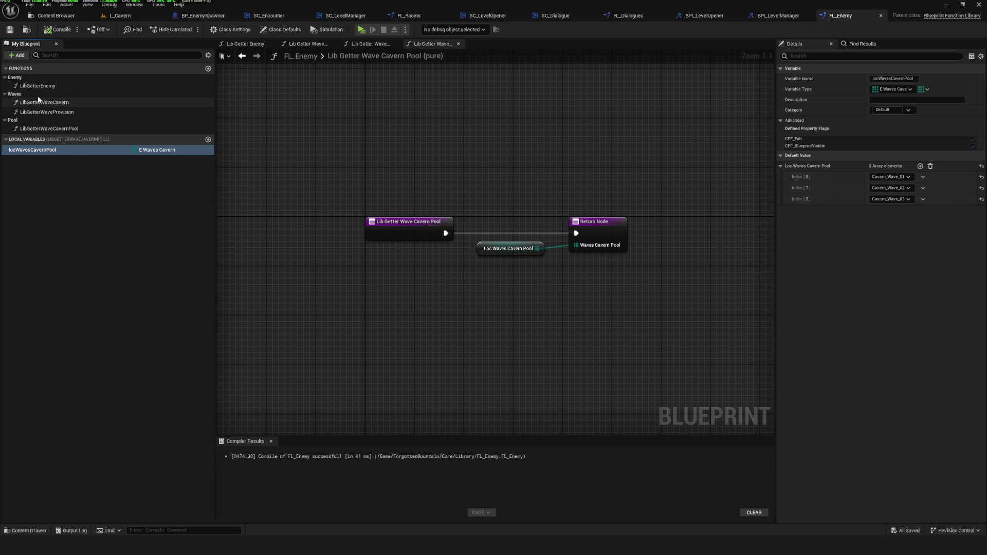
mouse_move(529, 171)
mouse_down()
mouse_move(504, 176)
mouse_move(509, 183)
mouse_move(458, 158)
mouse_up()
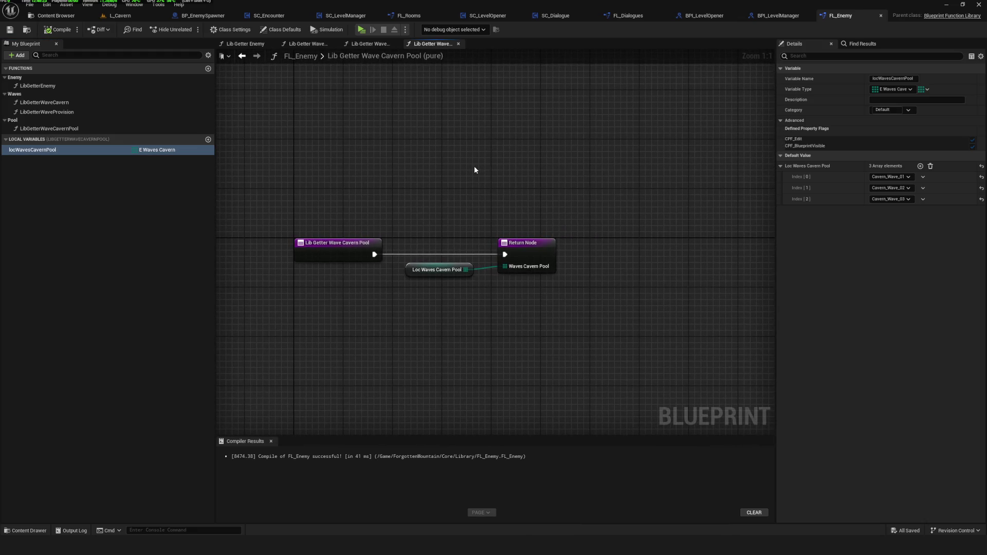
click(71, 130)
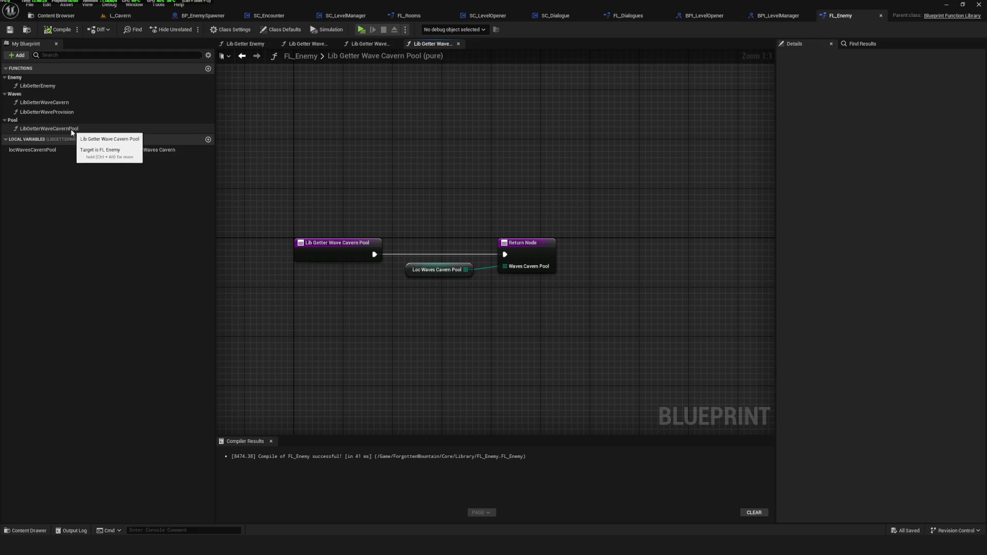
Open the LibGetterWaveCavern function graph and view its load, cast and FIND nodes.
click(45, 149)
click(51, 130)
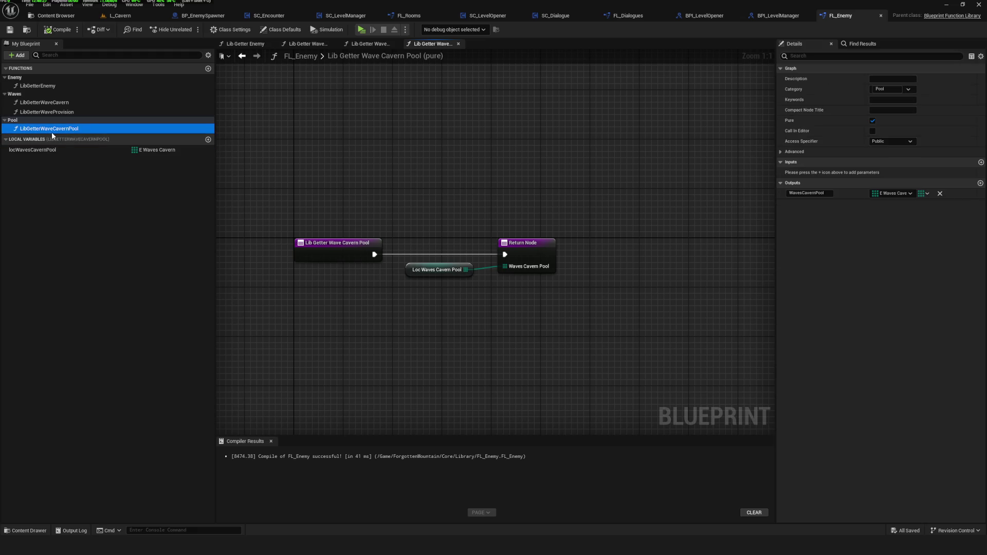
double_click(73, 102)
click(290, 200)
scroll(344, 228, up, 2)
mouse_move(574, 279)
mouse_down()
mouse_move(427, 273)
mouse_move(451, 260)
mouse_up()
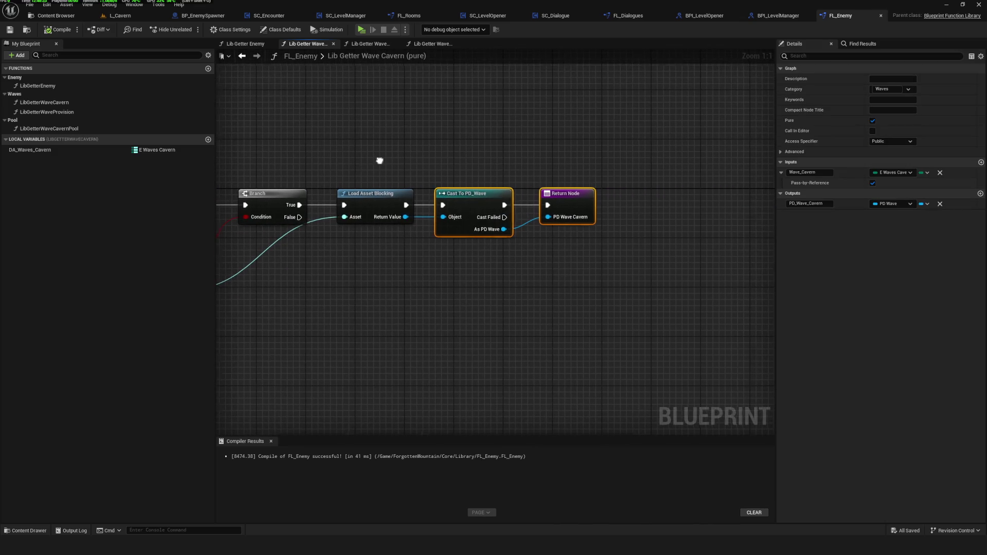
mouse_move(368, 146)
mouse_down()
mouse_move(507, 177)
mouse_move(456, 165)
mouse_move(455, 177)
mouse_up()
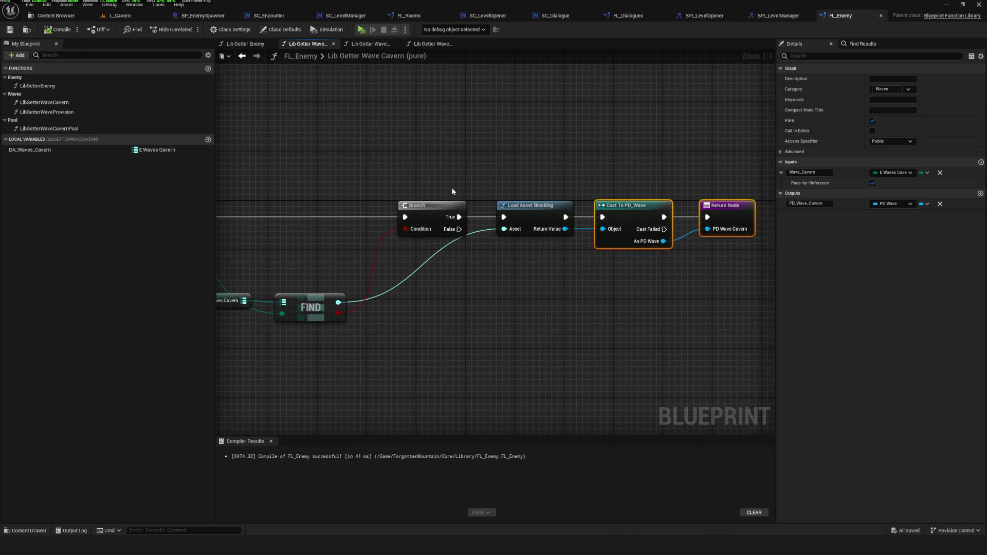
Play-test a new game, then stop the session.
click(360, 30)
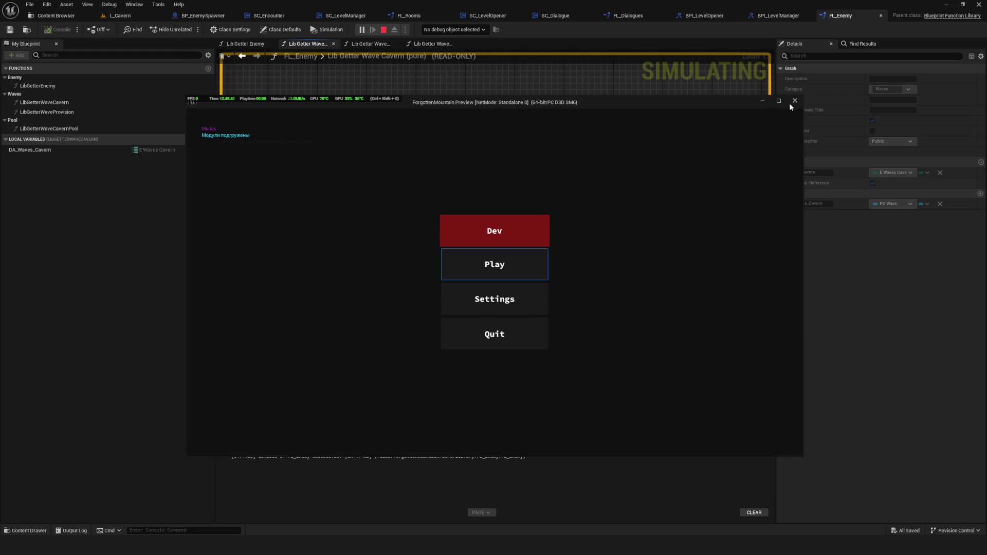
click(517, 258)
click(536, 335)
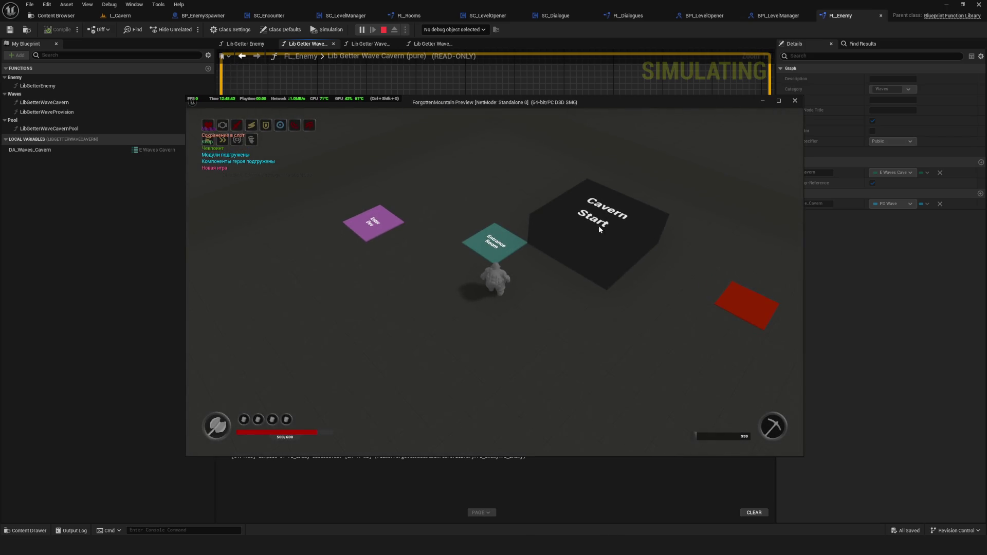
click(794, 100)
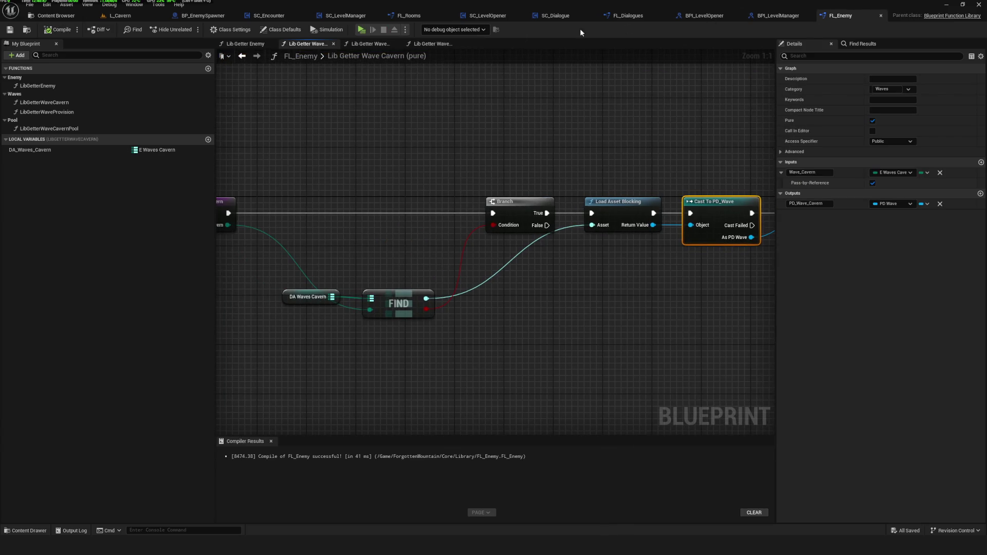
click(265, 17)
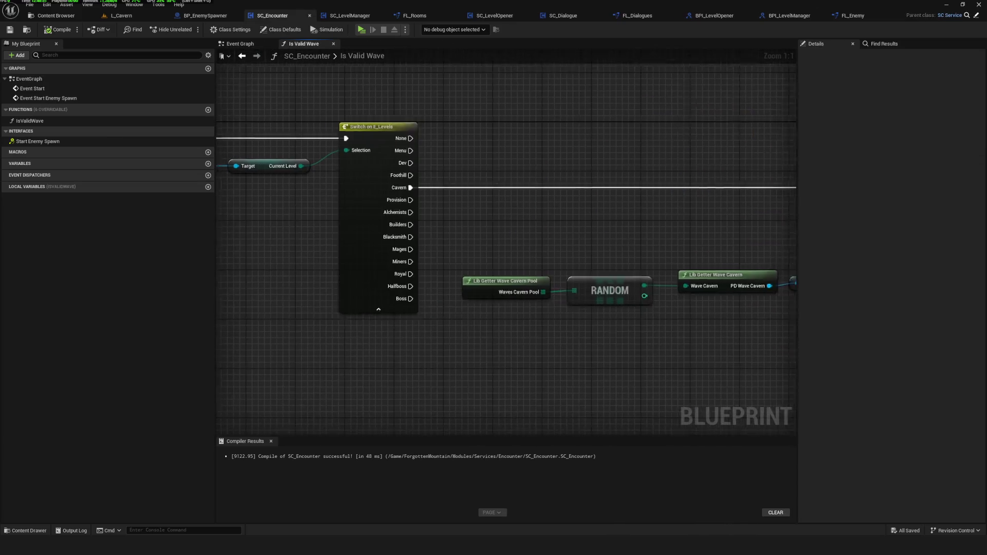
Delete the RANDOM node and add a GET on Waves Cavern Pool beside Lib Getter Wave Cavern.
mouse_move(772, 247)
mouse_down()
mouse_move(412, 257)
mouse_move(607, 252)
mouse_up()
key(Delete)
drag(304, 275, 352, 289)
text(get)
key(Return)
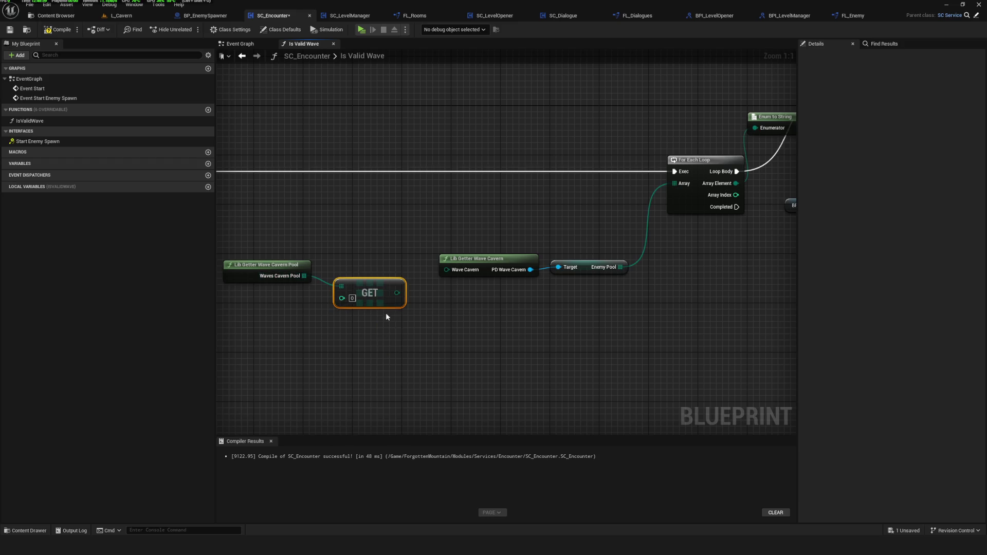
key(Delete)
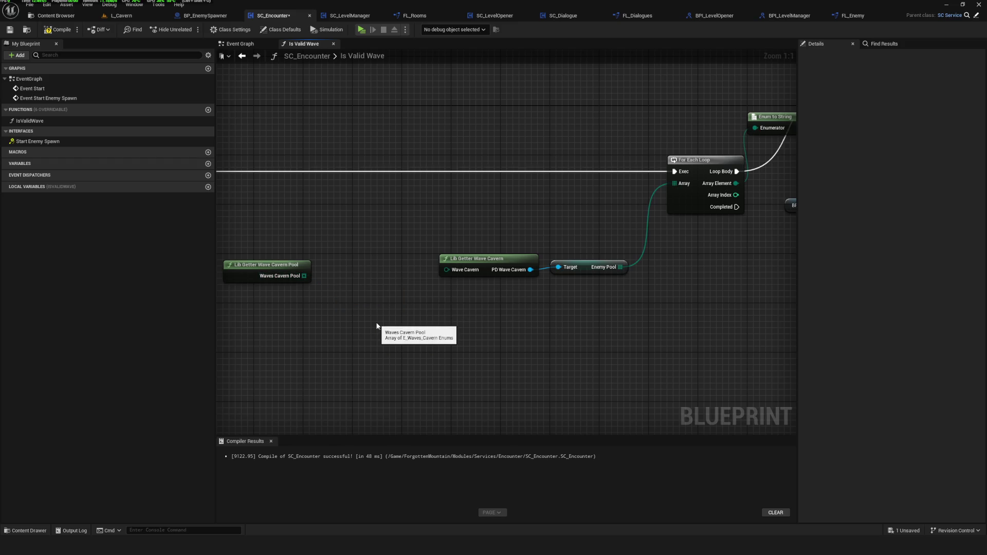
drag(304, 275, 346, 288)
text(get)
key(Return)
mouse_move(405, 299)
mouse_down()
mouse_move(401, 282)
mouse_move(447, 277)
mouse_move(396, 282)
mouse_move(447, 270)
mouse_move(604, 322)
mouse_up()
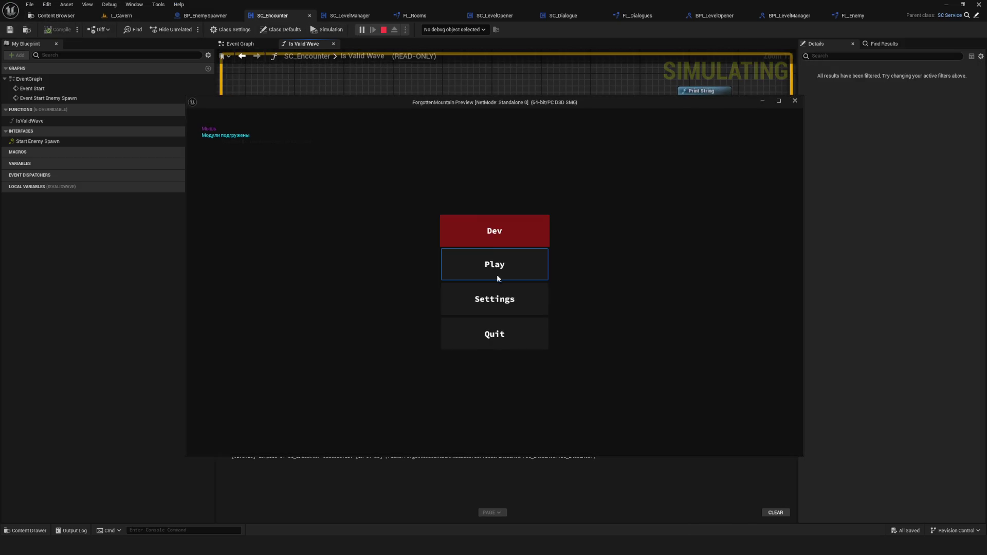
Play-test twice, each time deleting SavedGame3 and starting a new game.
click(497, 274)
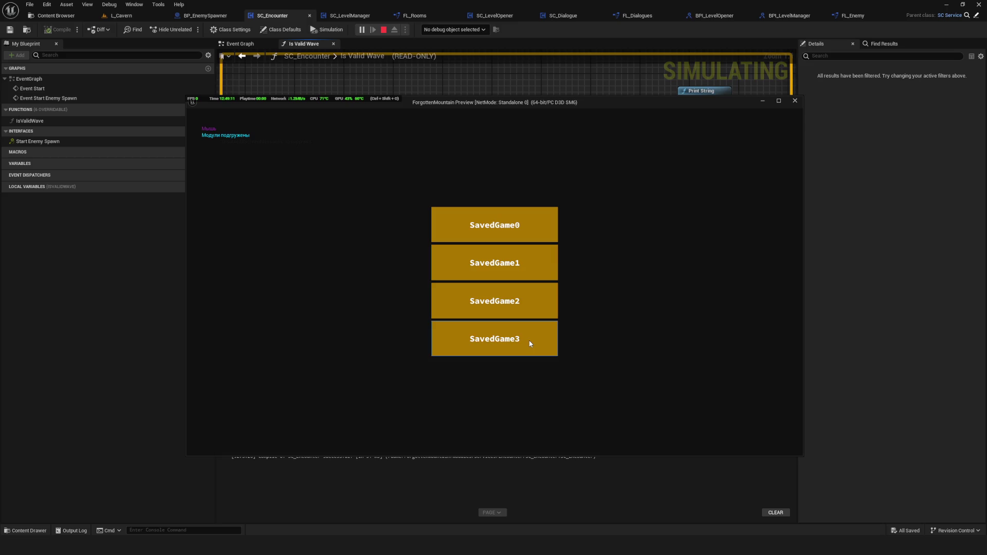
right_click(530, 344)
click(455, 301)
click(498, 341)
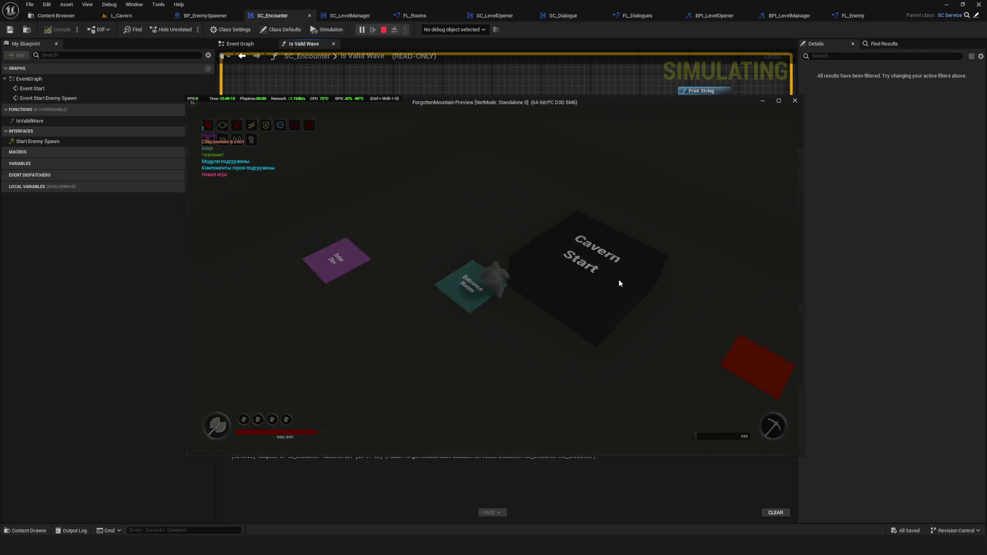
key(Escape)
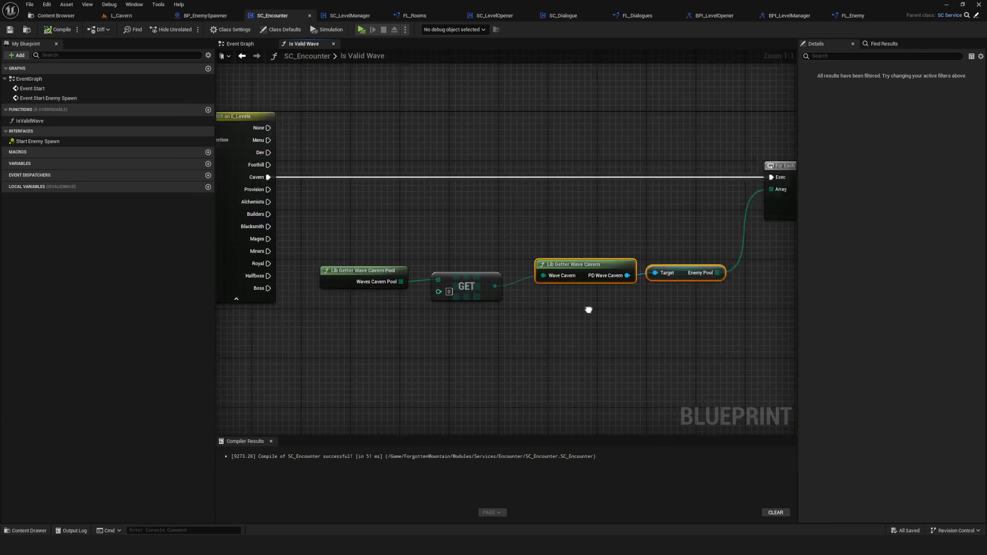
click(361, 31)
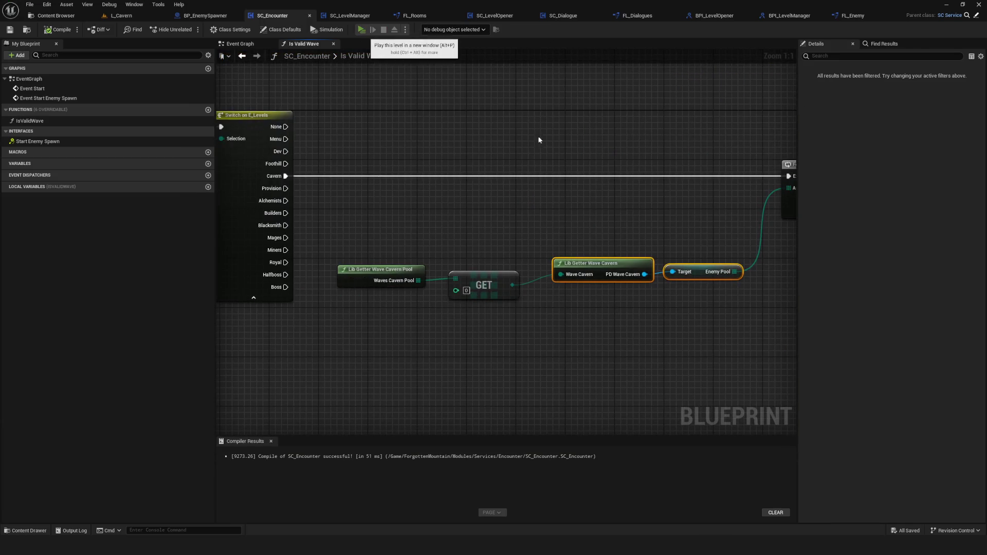
right_click(524, 322)
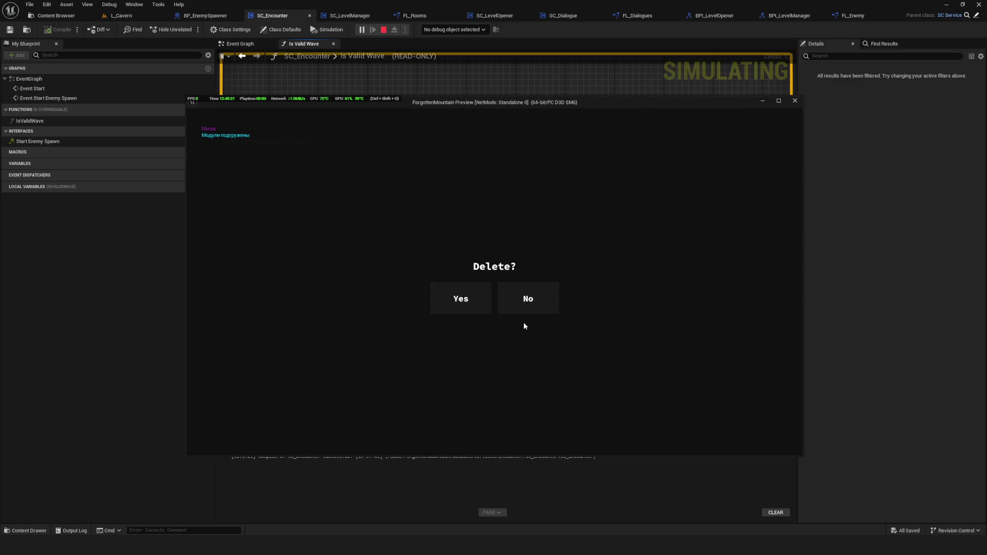
click(482, 307)
click(498, 345)
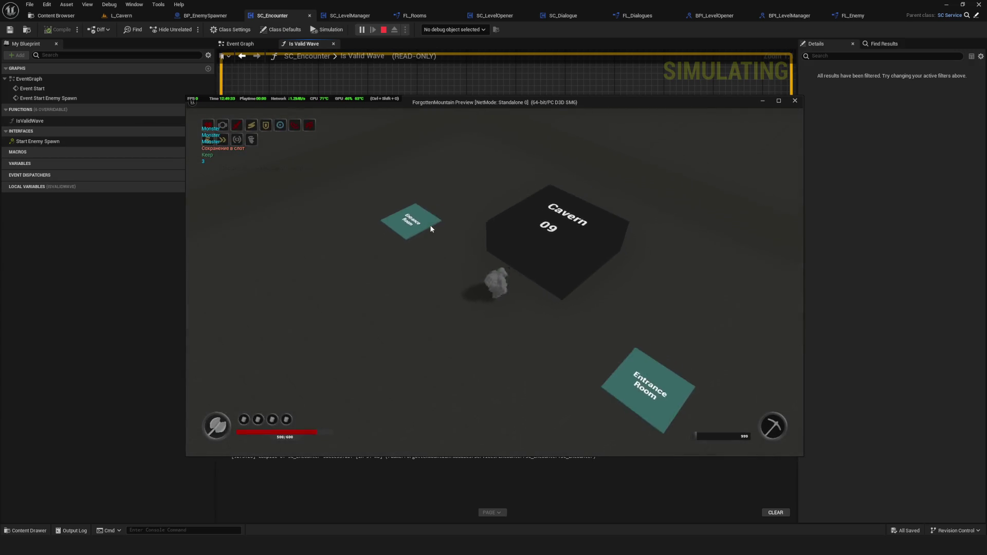
key(Escape)
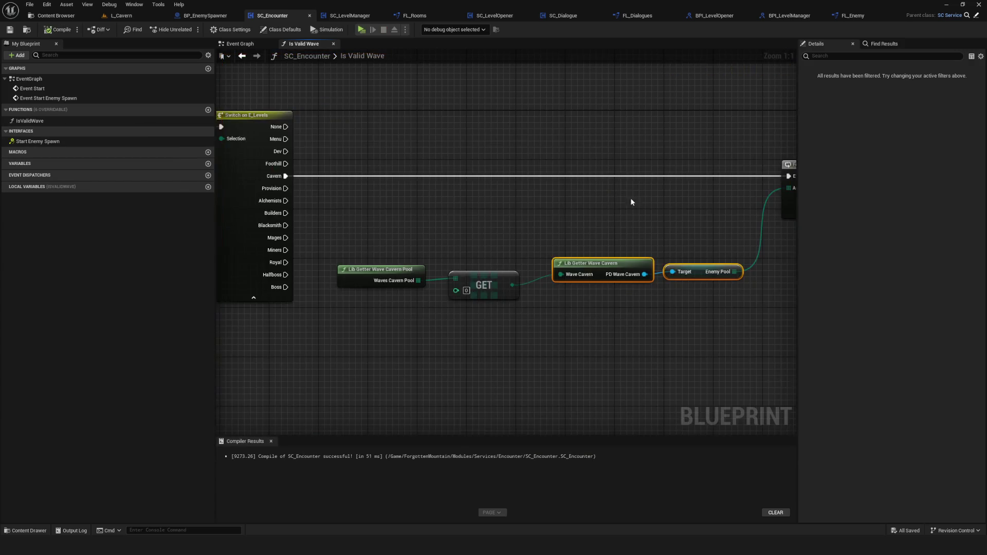
Save SC_Encounter, play-test another new game, then delete the GET node.
scroll(550, 230, up, 2)
click(419, 322)
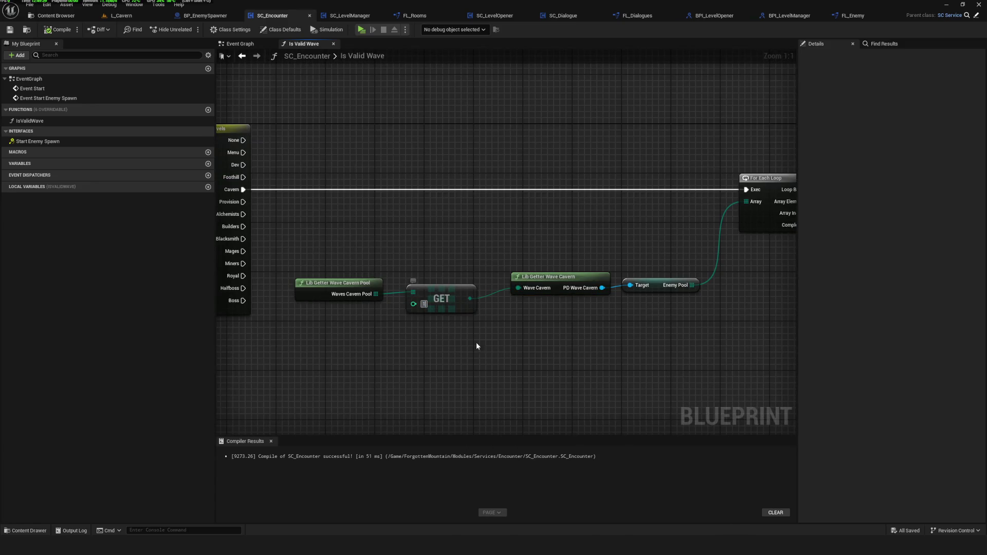
click(12, 30)
click(362, 29)
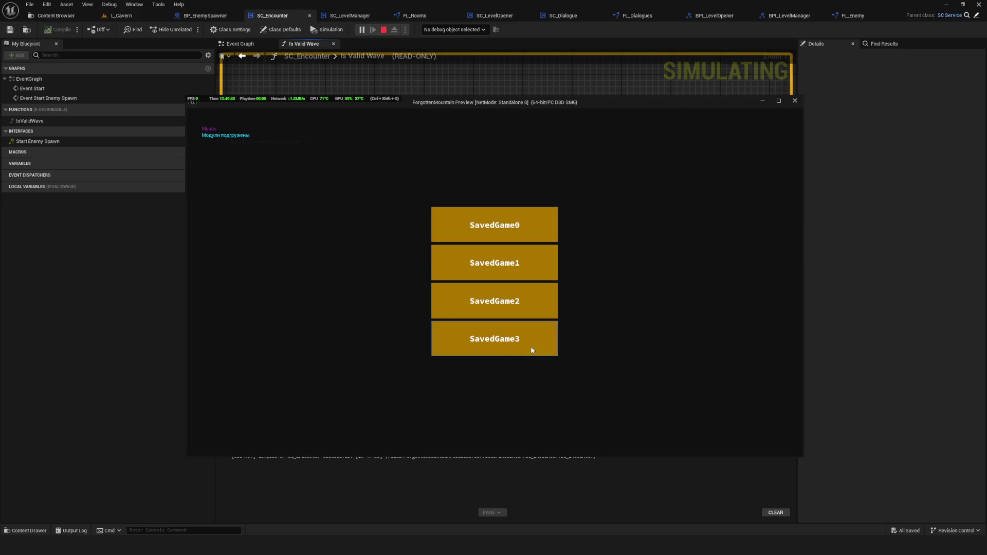
right_click(532, 350)
click(461, 299)
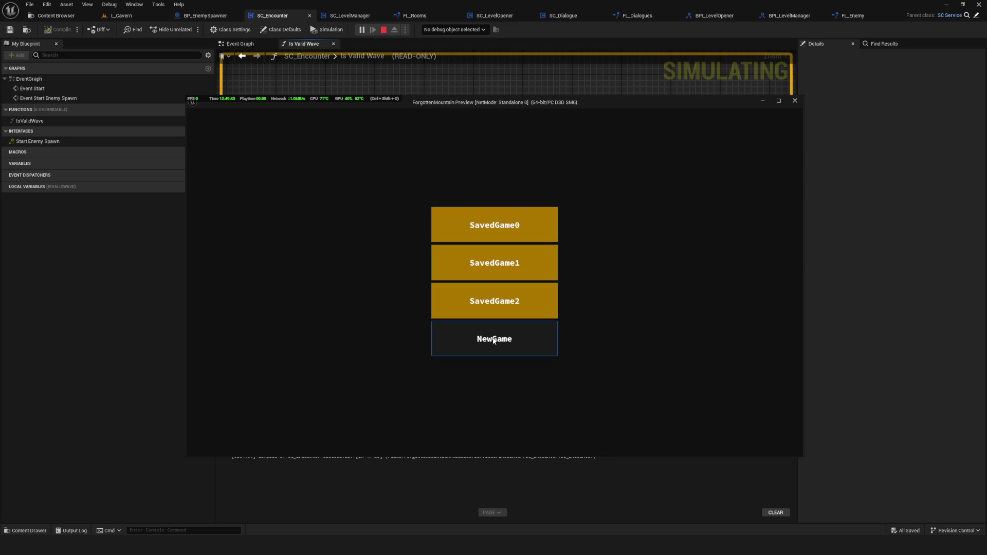
click(494, 340)
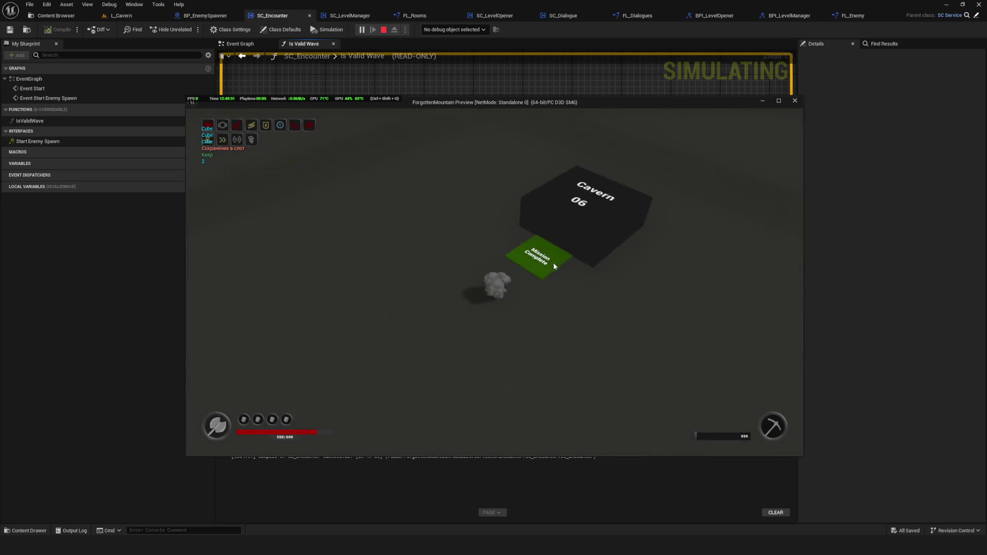
key(Escape)
click(433, 291)
key(Delete)
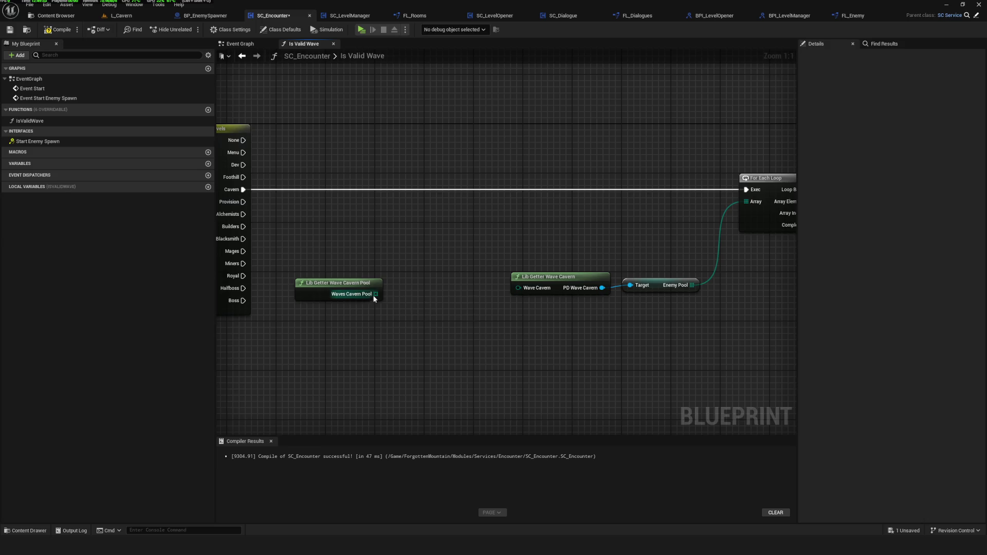
Add a Random Array Item on Waves Cavern Pool and feed it into Wave Cavern.
drag(376, 294, 392, 294)
text(ran)
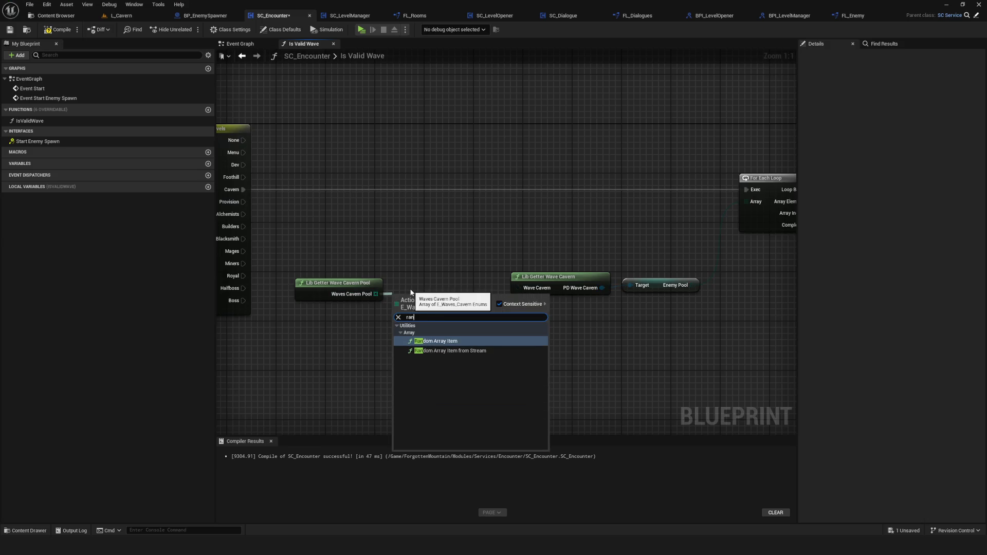
click(440, 340)
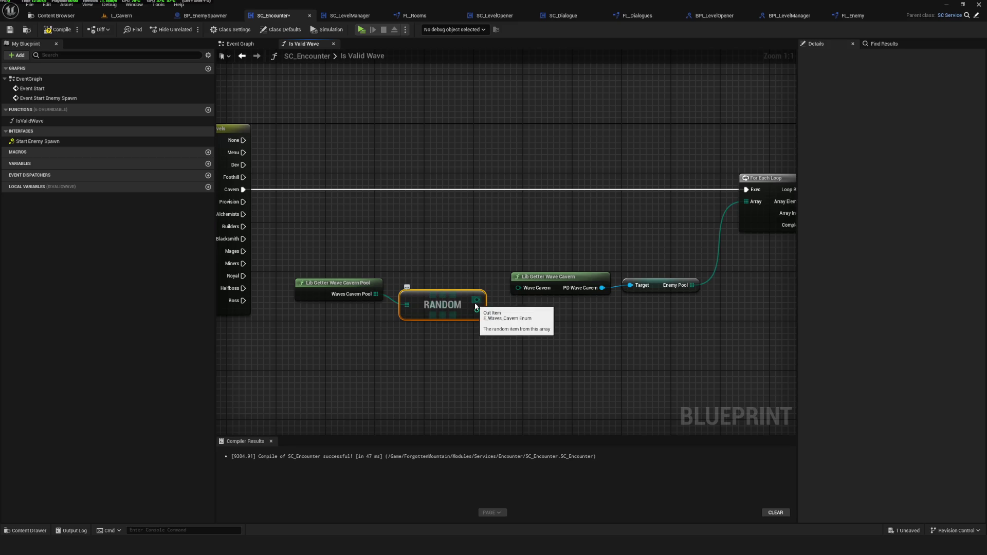
drag(476, 307, 540, 289)
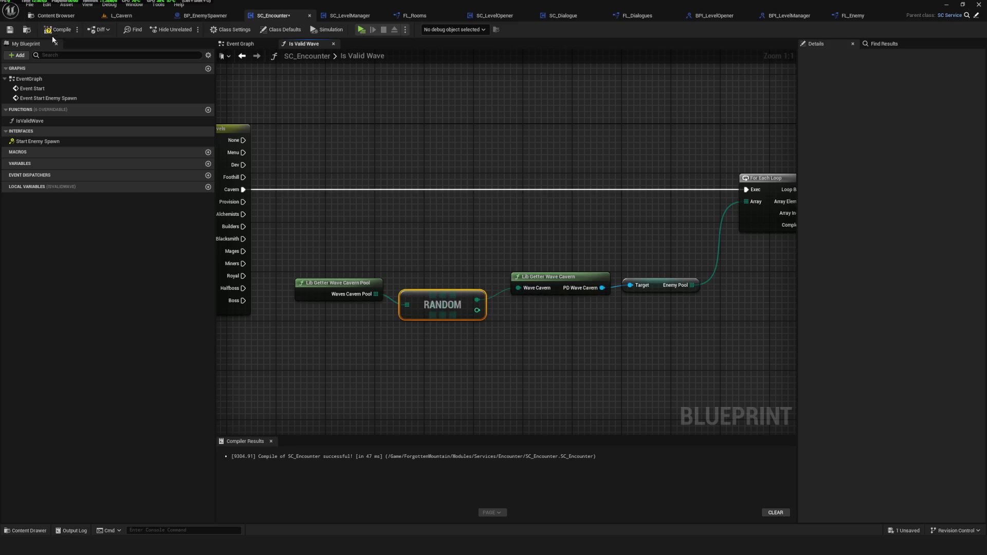
Play-test a new game after deleting SavedGame3, reach Cavern 07, then delete the RANDOM node.
click(362, 29)
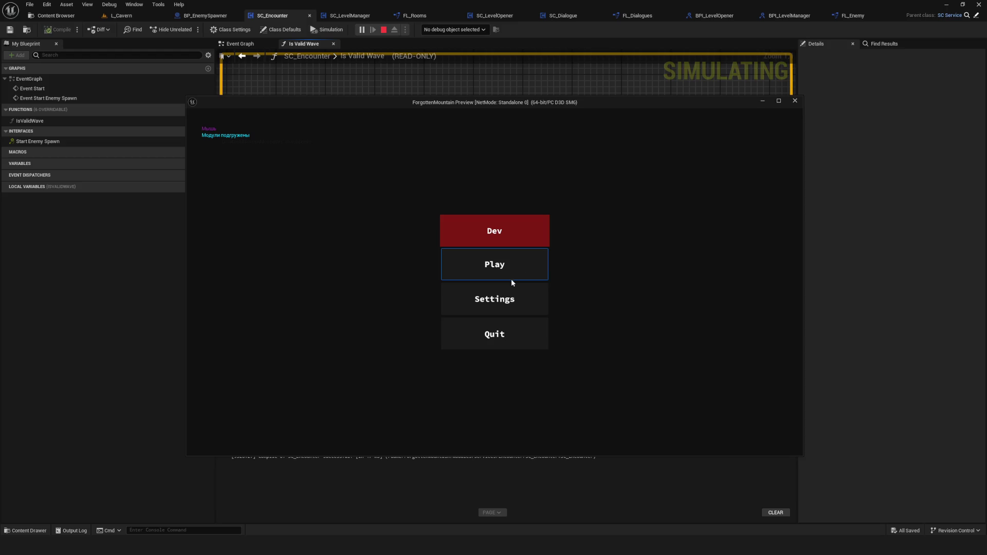
click(512, 277)
right_click(505, 325)
click(483, 288)
click(527, 328)
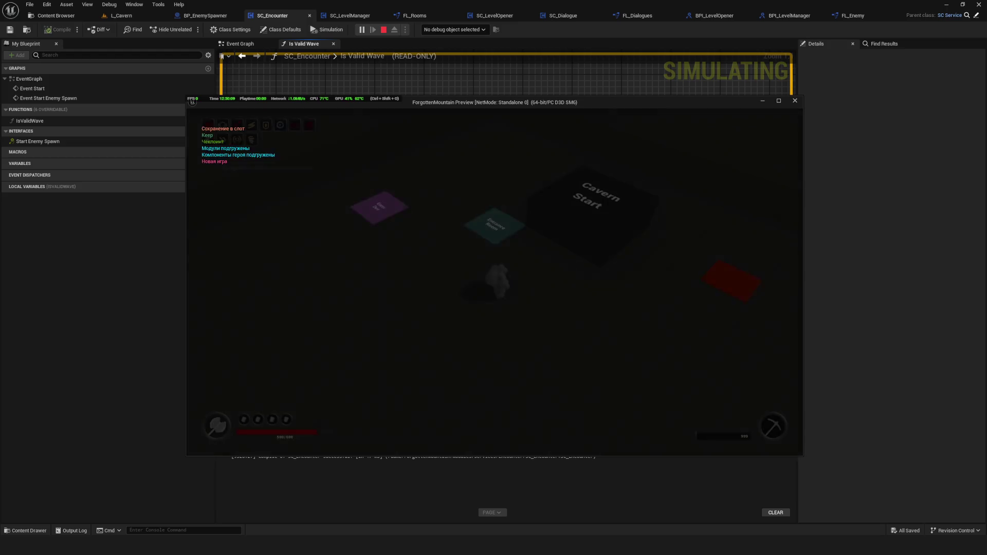
key(w)
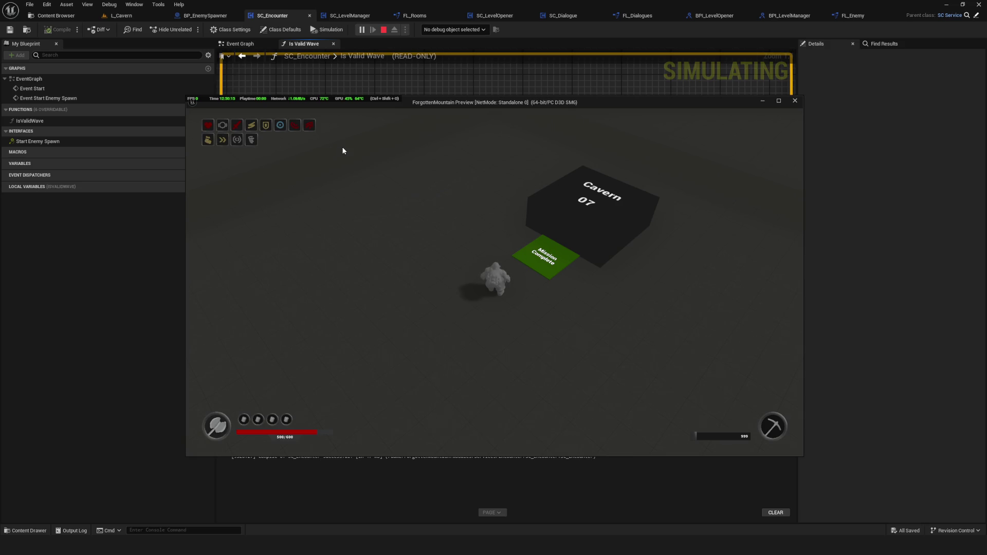
key(Escape)
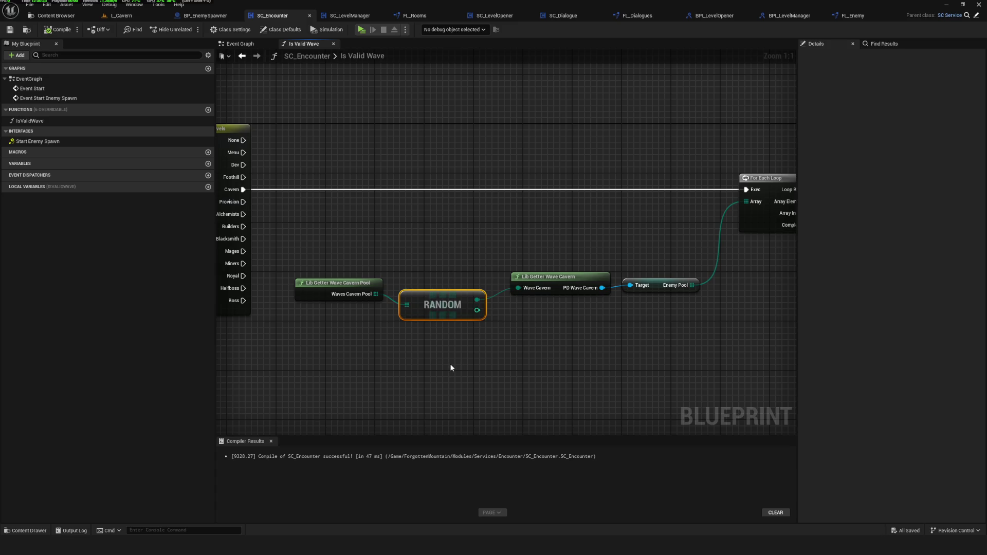
key(Delete)
drag(376, 294, 433, 298)
Add a GET, a Length, and a Subtract-1 node off Waves Cavern Pool.
text(get)
click(477, 351)
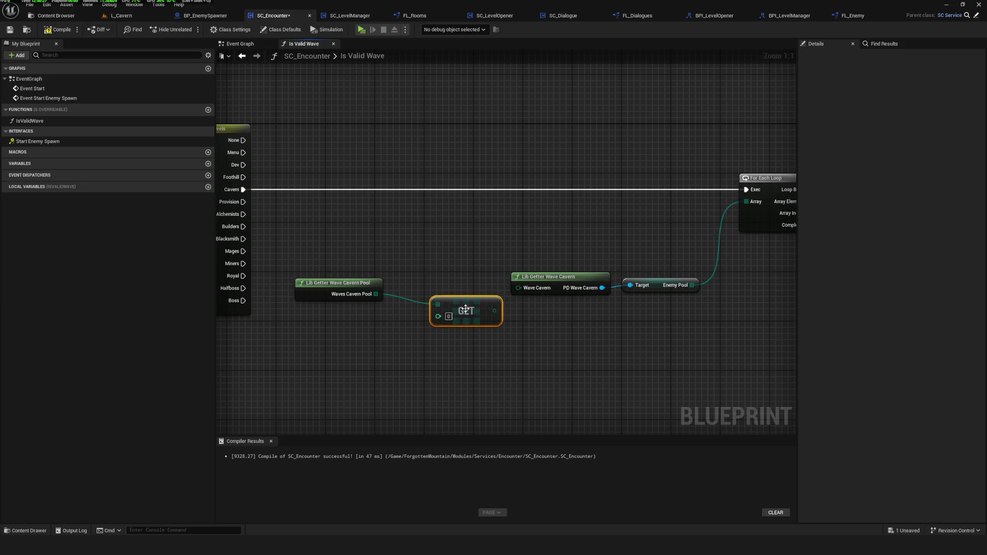
mouse_move(448, 280)
mouse_down()
mouse_move(466, 288)
mouse_move(373, 340)
mouse_up()
text(len)
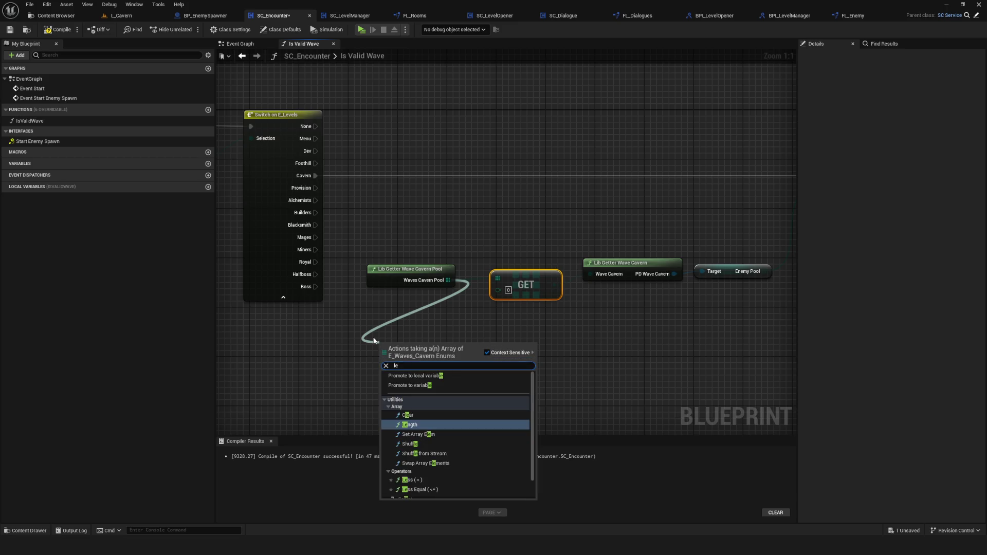
key(Return)
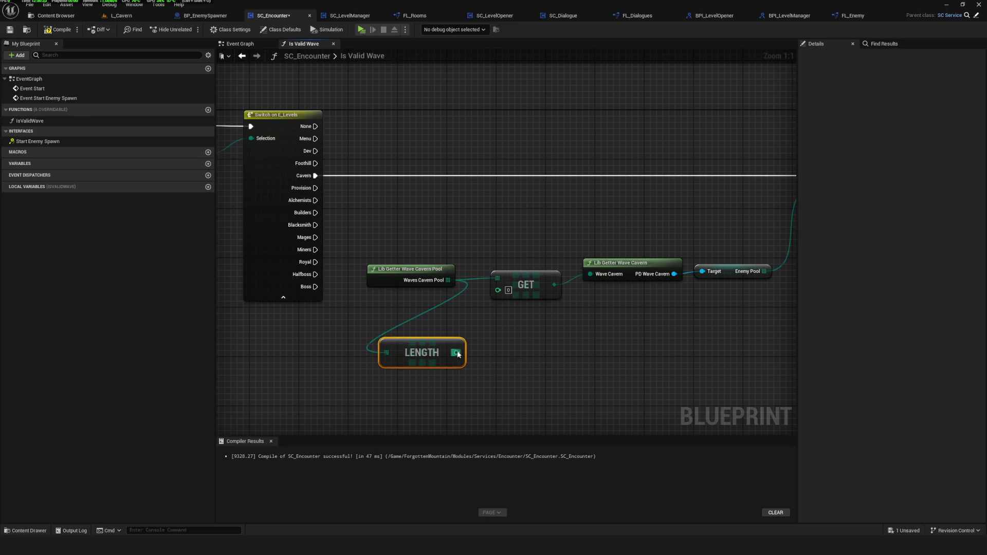
drag(456, 353, 494, 352)
text(-)
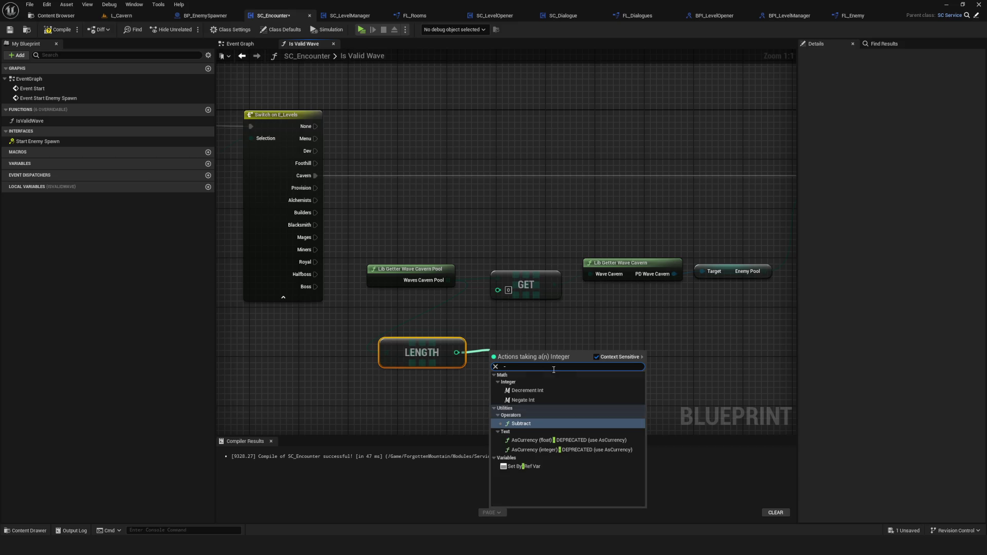
click(520, 424)
click(496, 371)
text(1)
drag(510, 358, 502, 351)
shift+click(419, 352)
drag(419, 352, 350, 358)
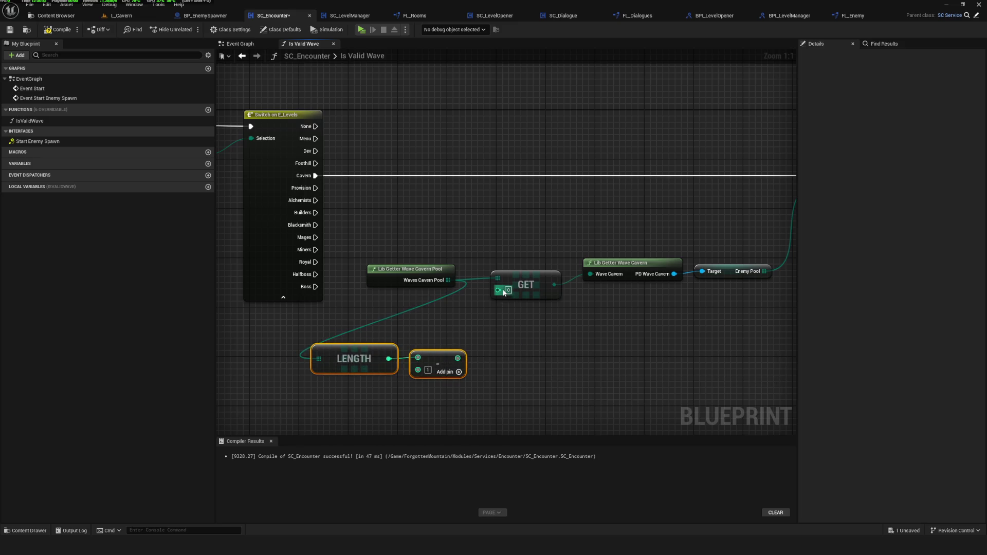
drag(460, 341, 468, 336)
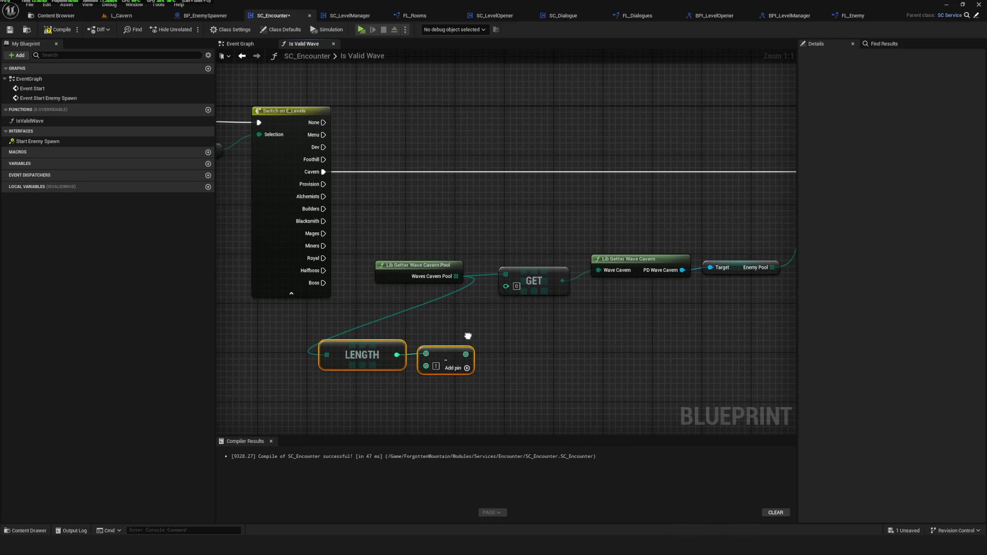
Wire a Random Array Item from Waves Cavern Pool into GET's index.
mouse_move(503, 291)
mouse_down()
mouse_move(568, 353)
mouse_move(560, 354)
mouse_up()
text(ran)
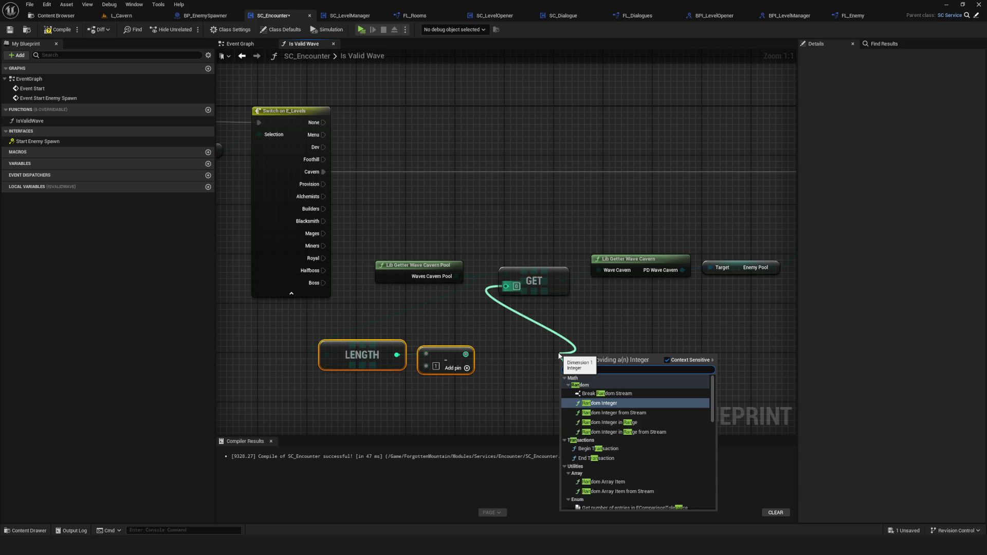
text(dom)
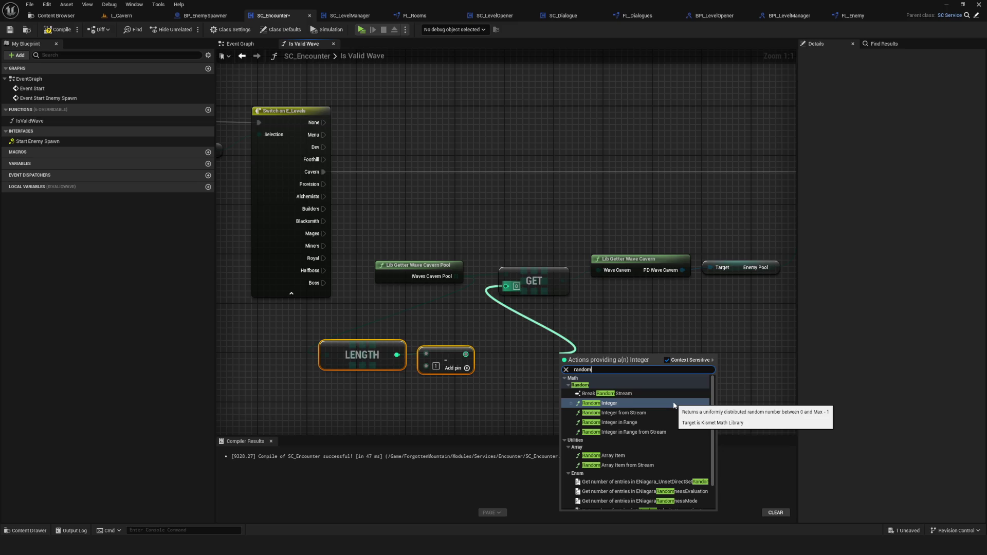
click(455, 303)
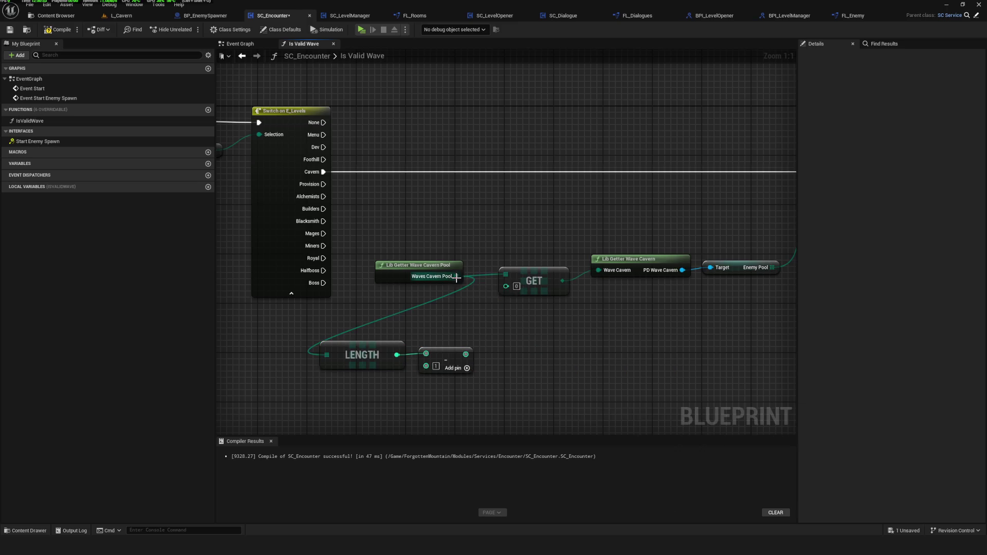
alt+click(327, 355)
drag(457, 277, 482, 329)
text(random)
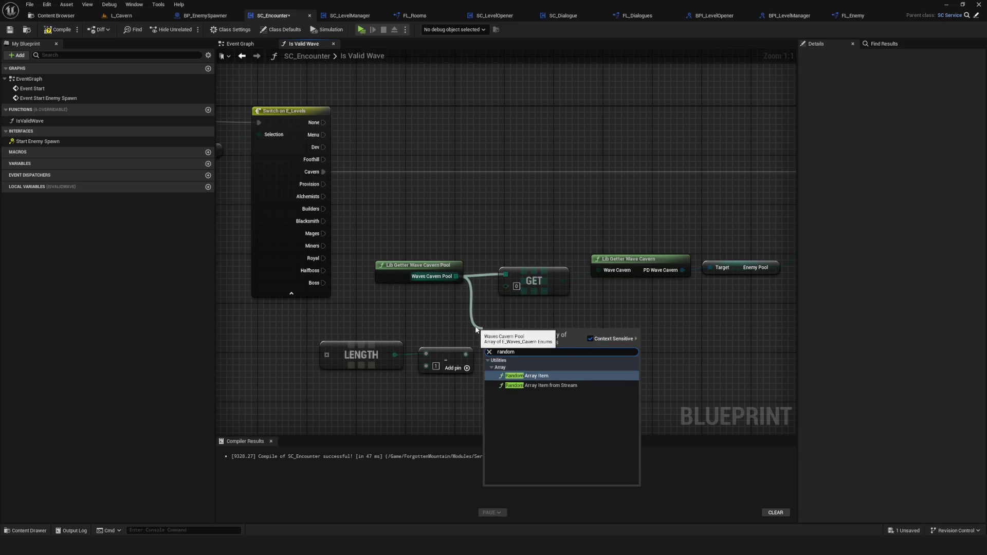
click(545, 376)
mouse_move(557, 348)
mouse_down()
mouse_move(499, 296)
mouse_move(505, 286)
mouse_up()
mouse_move(475, 378)
mouse_down()
mouse_move(315, 339)
mouse_move(300, 375)
mouse_up()
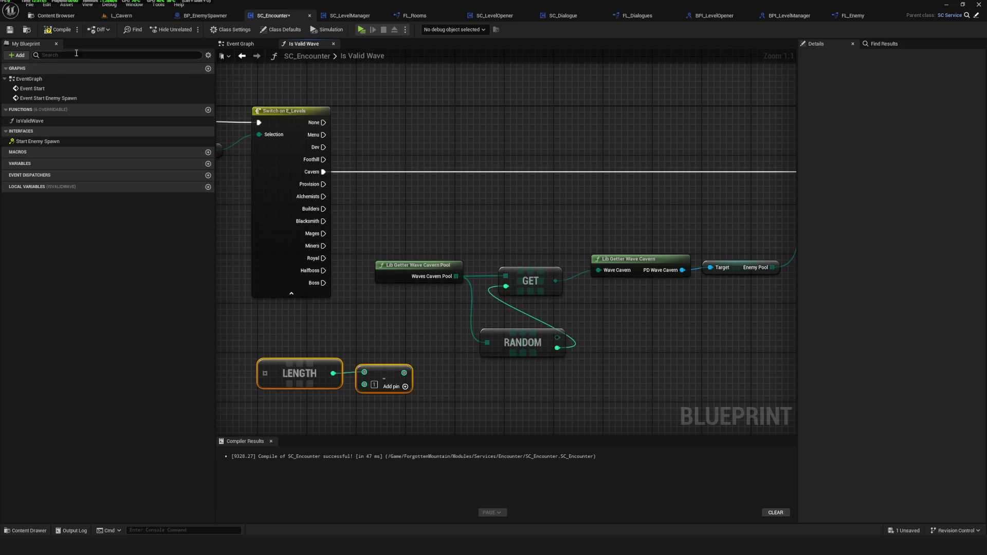
Play-test a new game through Cavern 07 and Cavern 14, then delete the RANDOM node.
click(361, 29)
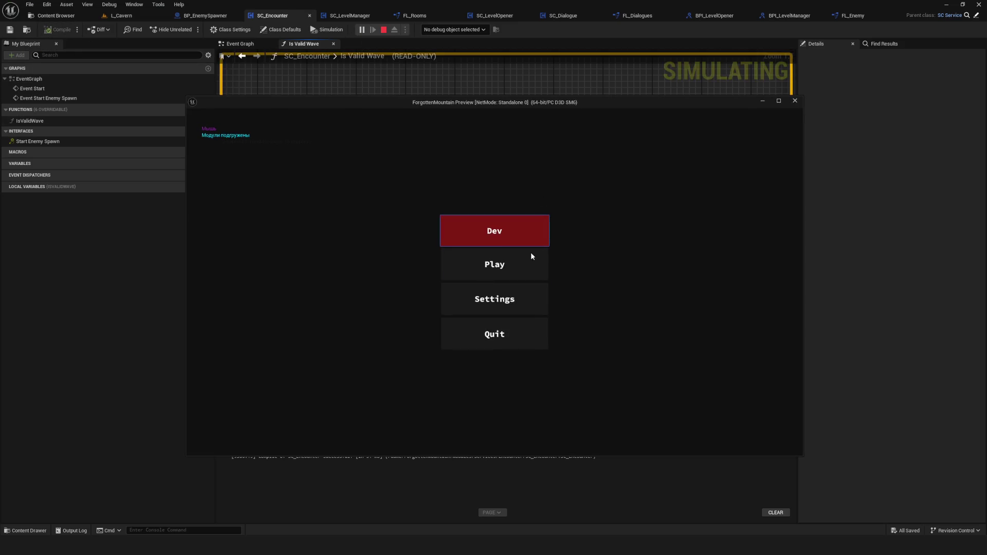
click(537, 263)
click(501, 341)
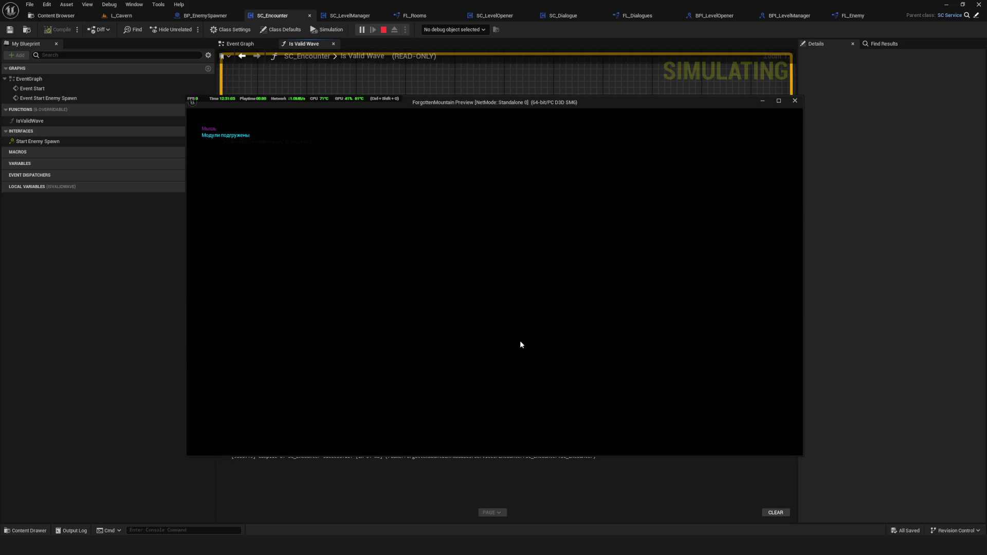
key(w)
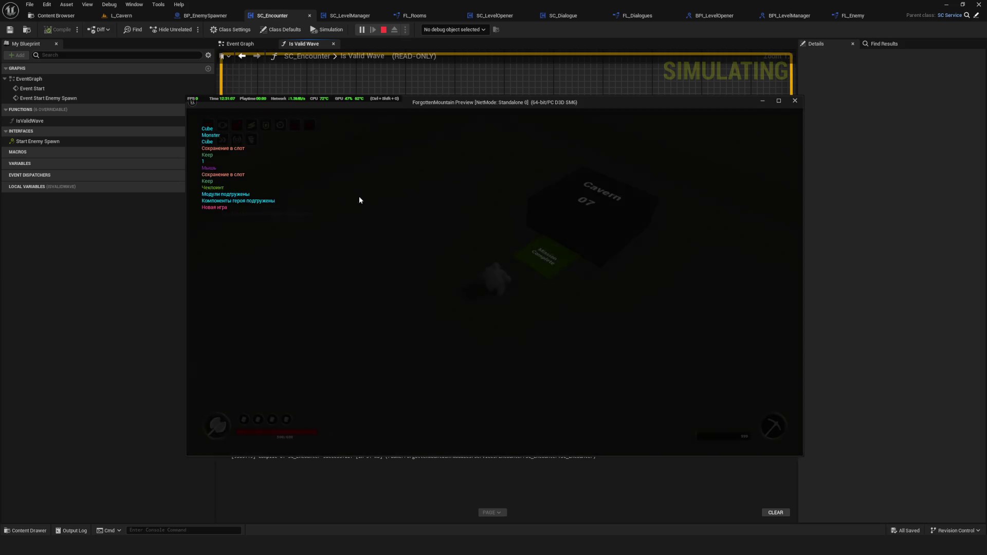
key(w)
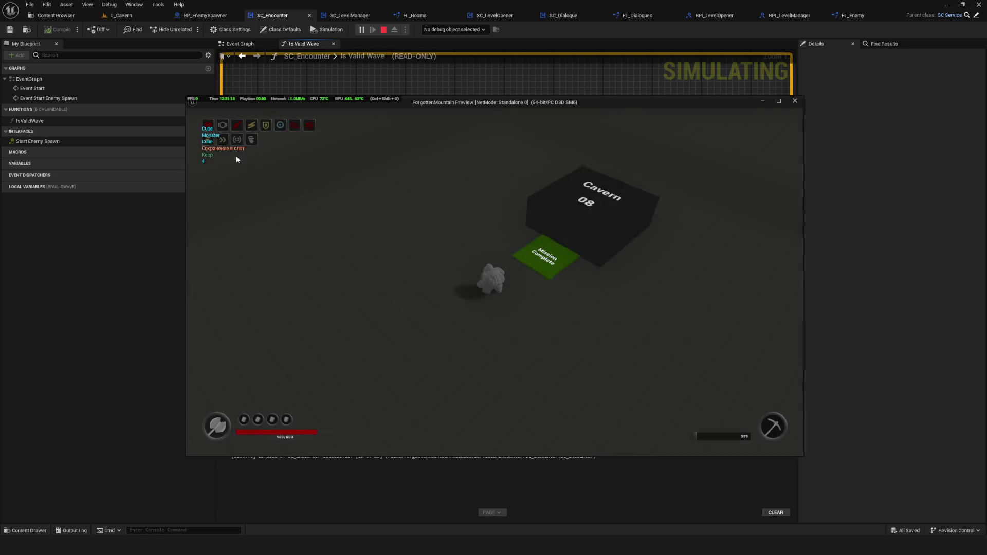
key(Escape)
click(530, 343)
key(Delete)
Index GET with Random Integer in Range, max set to Waves Cavern Pool Length minus 1.
mouse_move(516, 247)
mouse_down()
mouse_move(307, 345)
mouse_move(324, 343)
mouse_up()
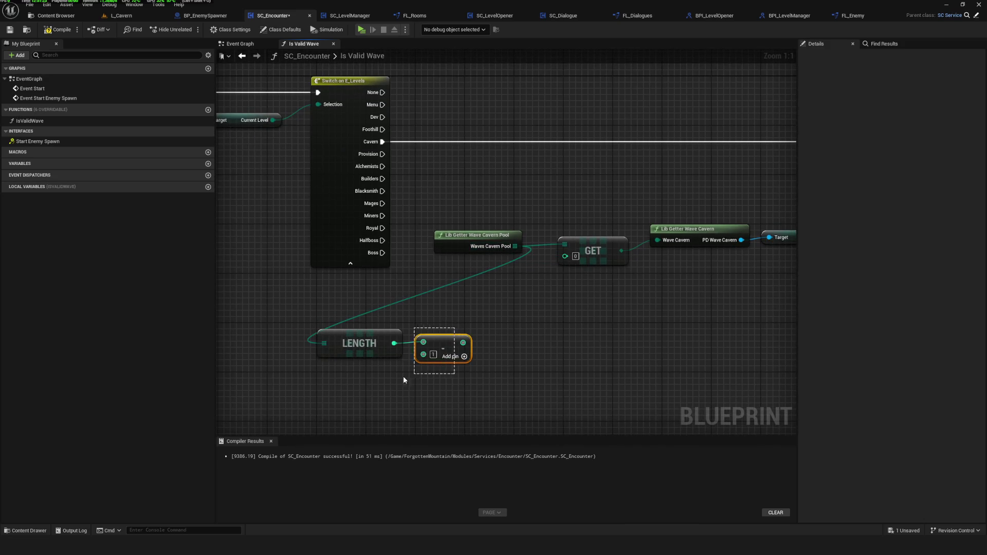
click(493, 325)
drag(566, 255, 547, 331)
text(random)
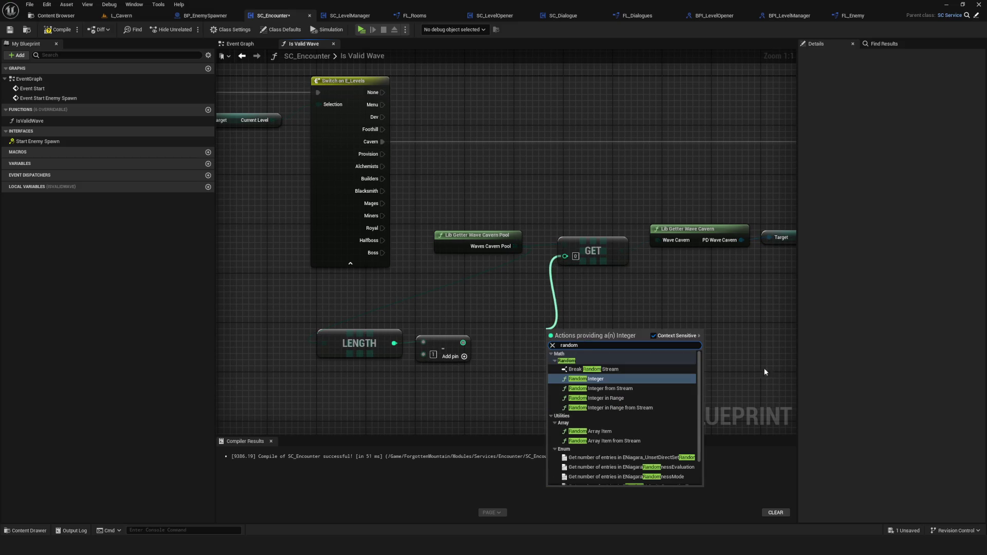
click(622, 399)
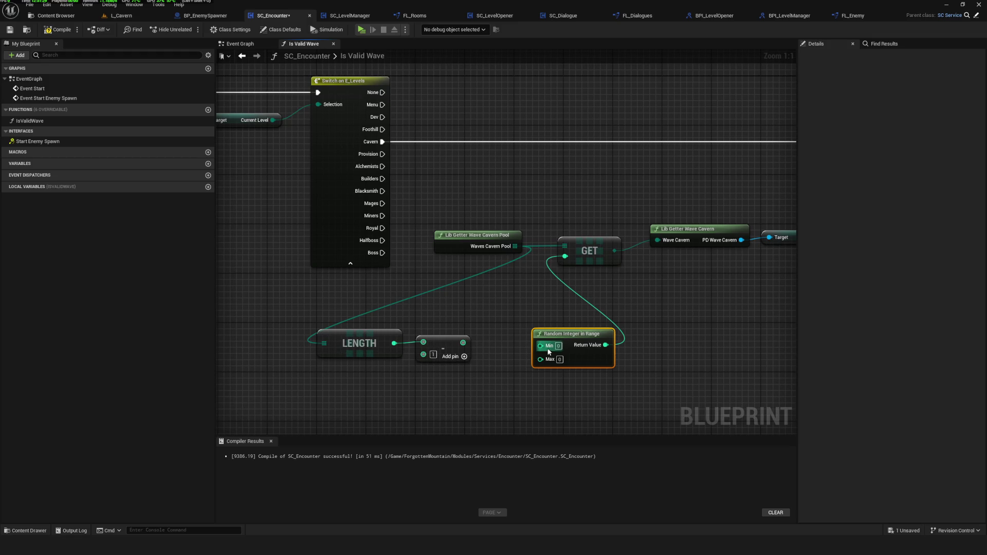
drag(577, 335, 558, 316)
drag(462, 343, 522, 339)
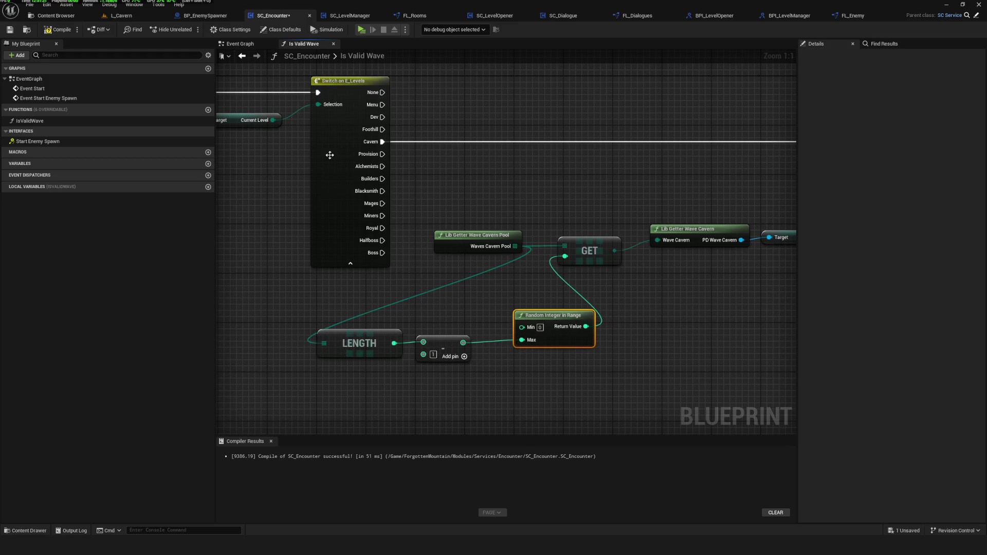
click(361, 29)
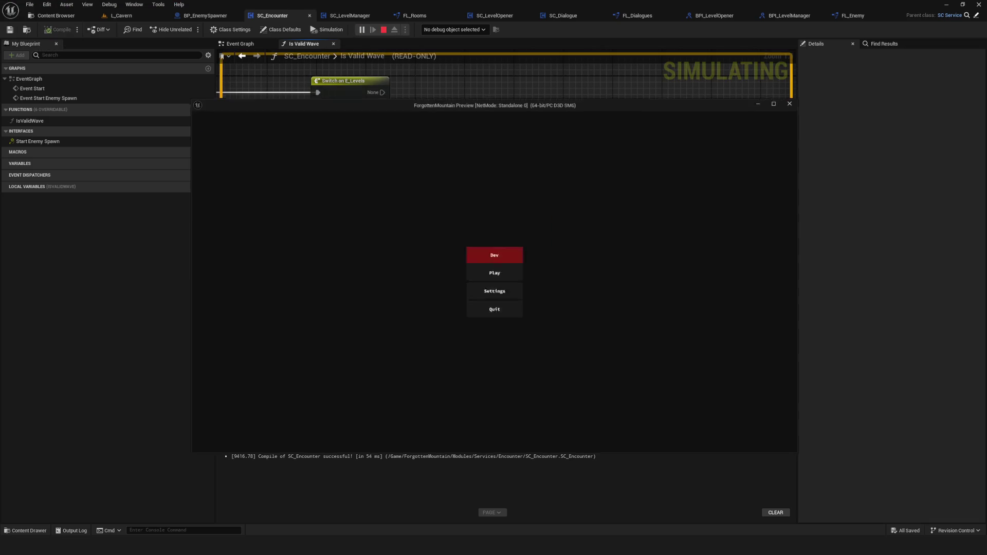
Delete SavedGame3, start a new game that loads Cavern 09, and stop the play-test.
click(508, 267)
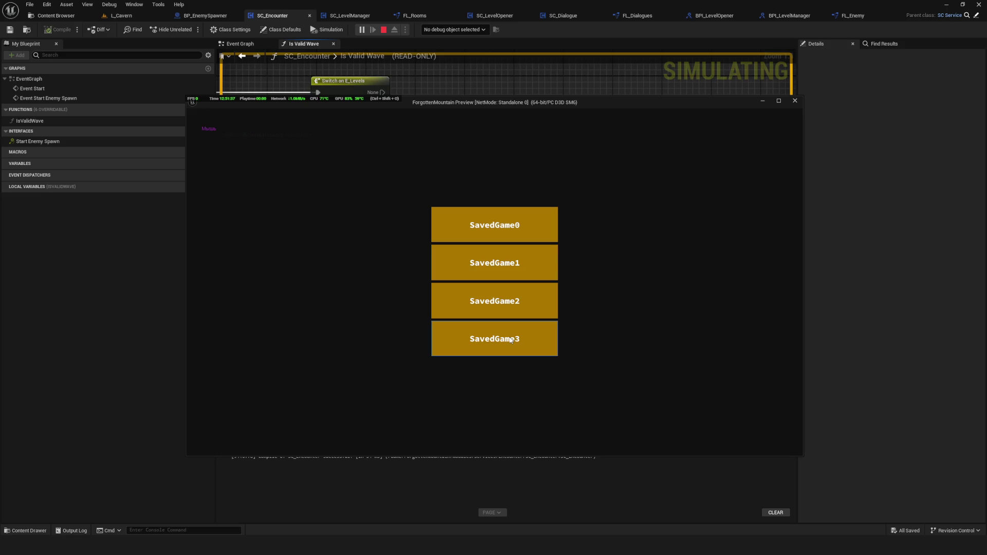
right_click(509, 336)
click(460, 298)
click(496, 337)
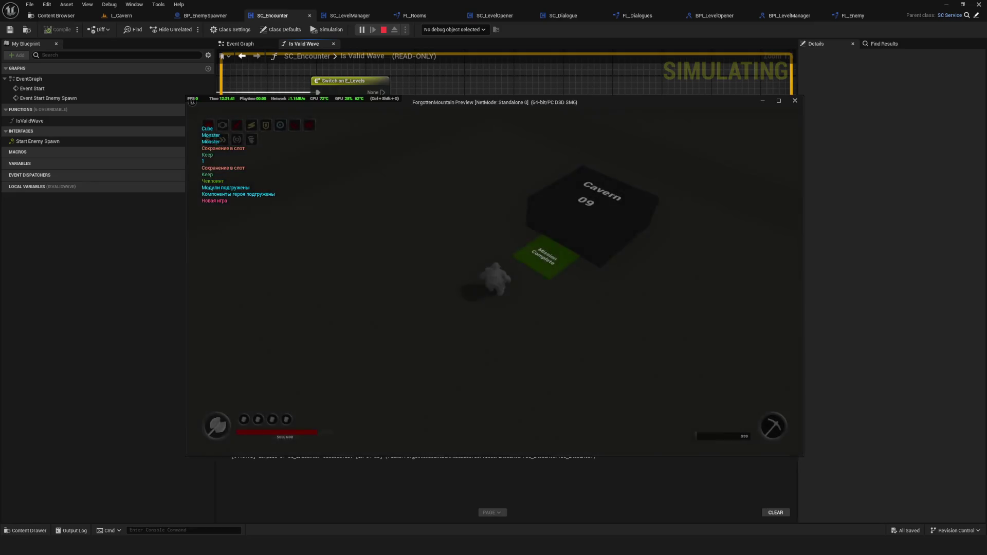
key(Escape)
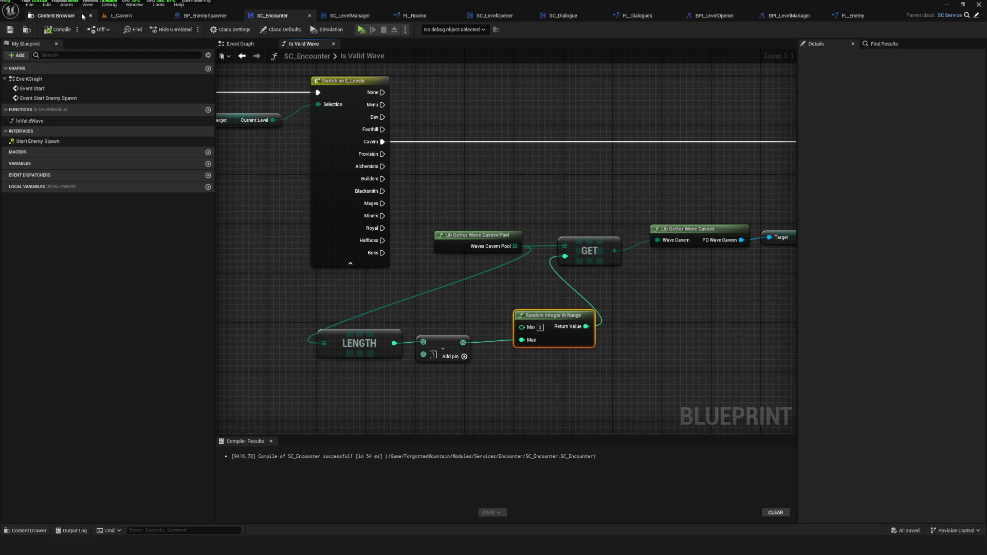
Open DA_Cavern_Wave_01, _02 and _03 from Enemy/01_Global/Waves, then return to L_Cavern.
click(63, 18)
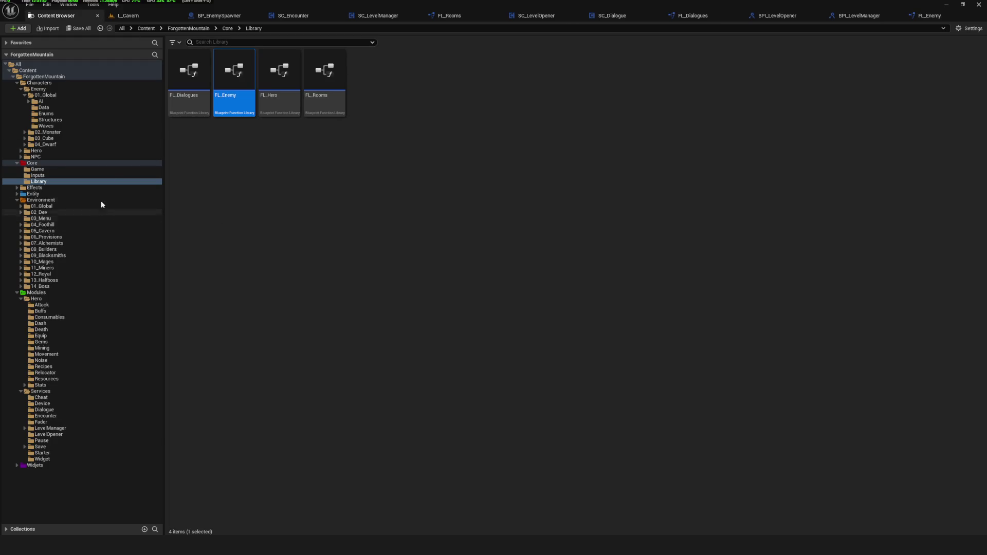
click(57, 133)
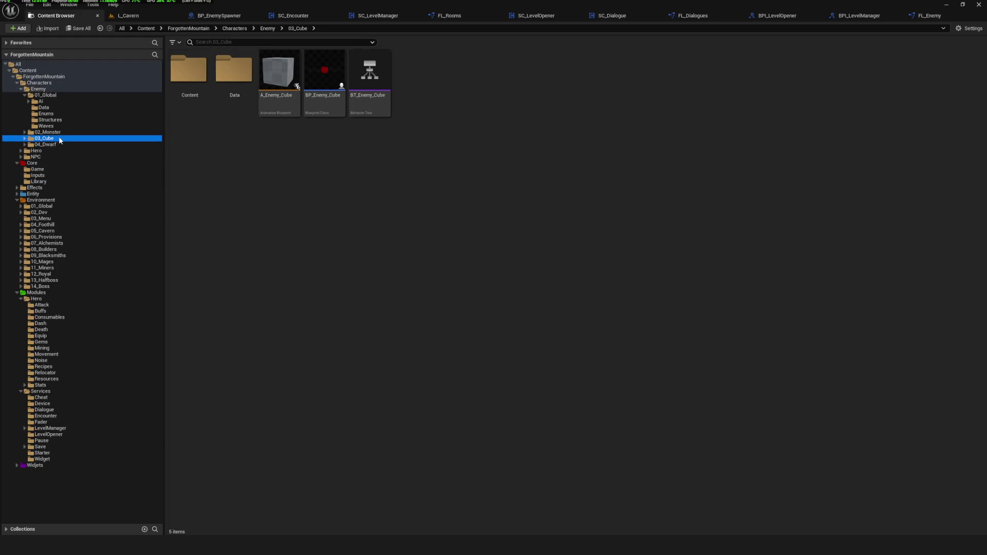
key(Up)
key(Up)
key(Up)
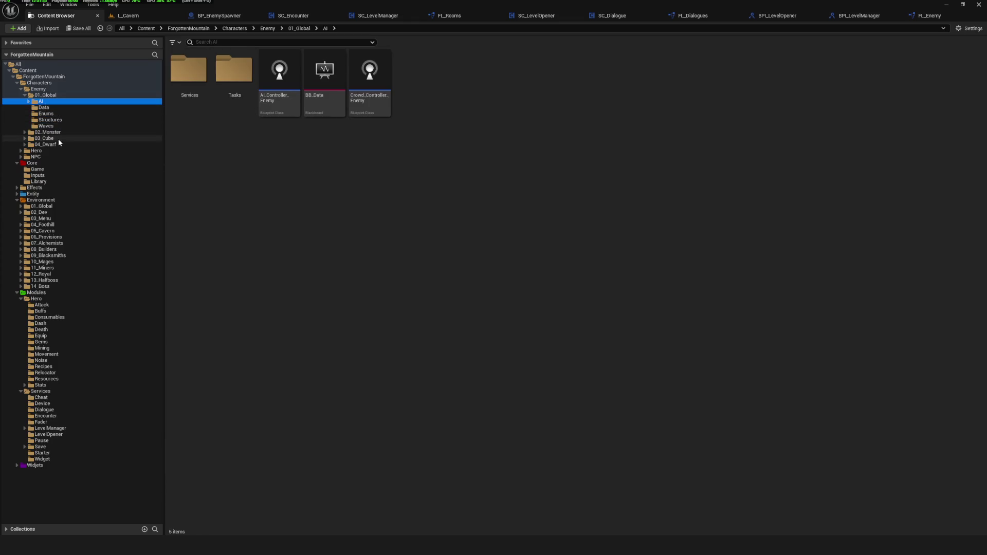
key(Down)
key(Down)
key(Down)
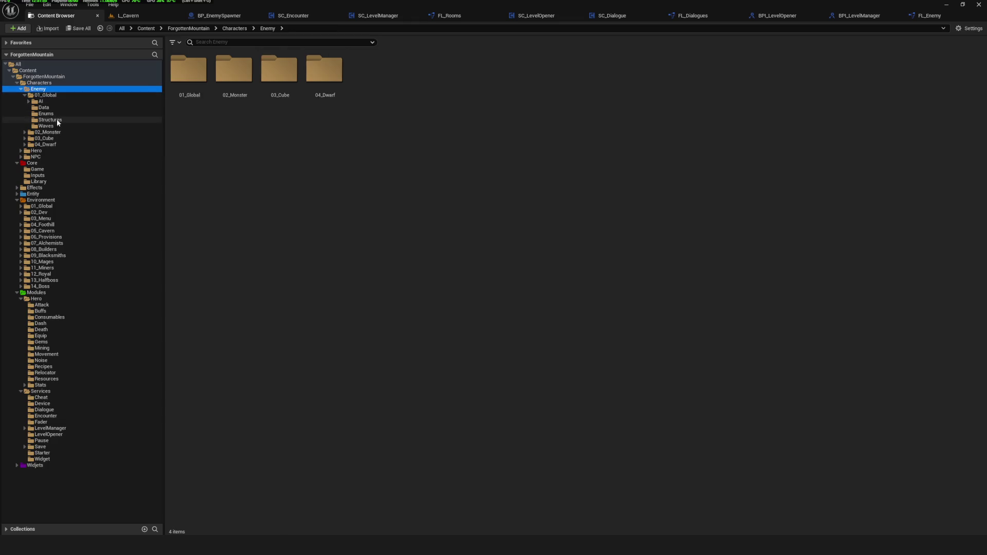
double_click(194, 75)
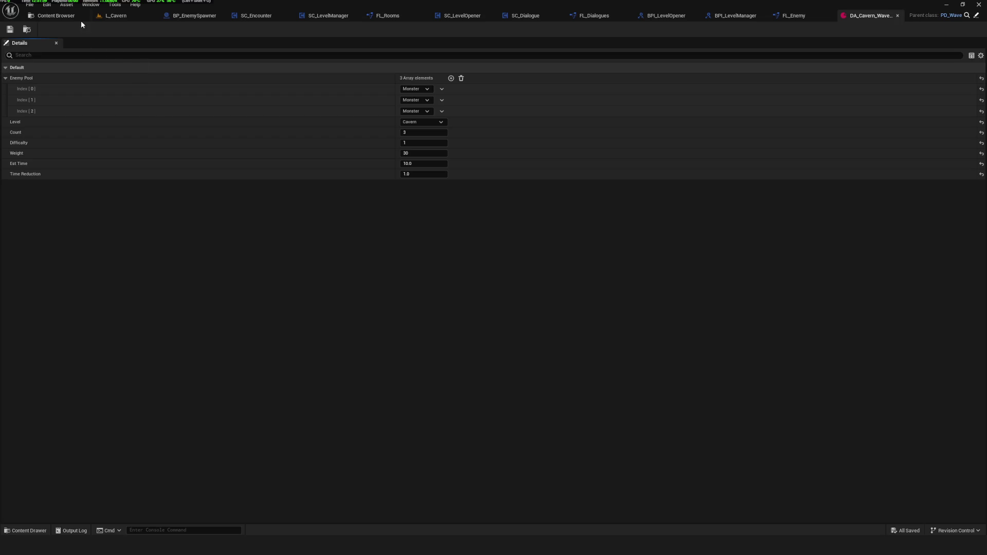
click(77, 17)
double_click(235, 82)
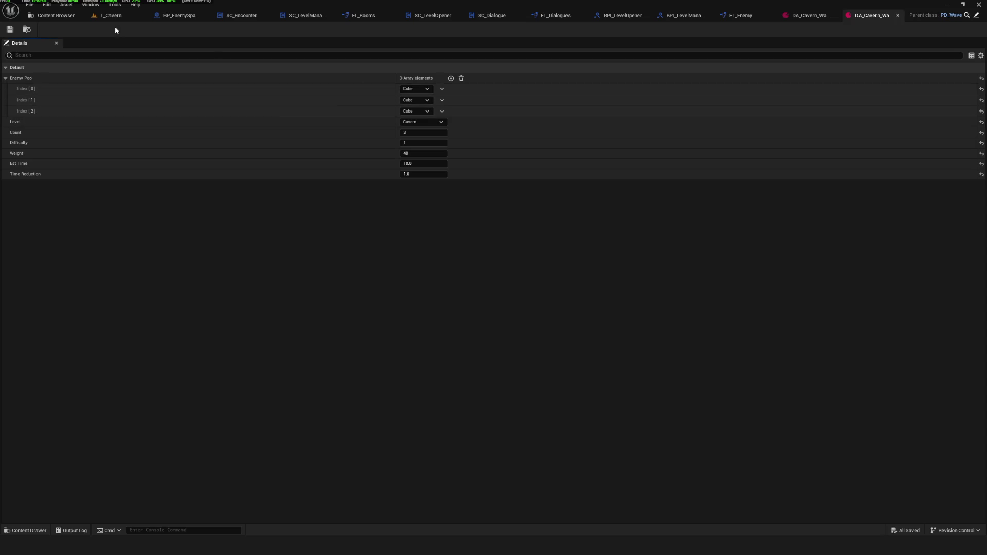
click(45, 16)
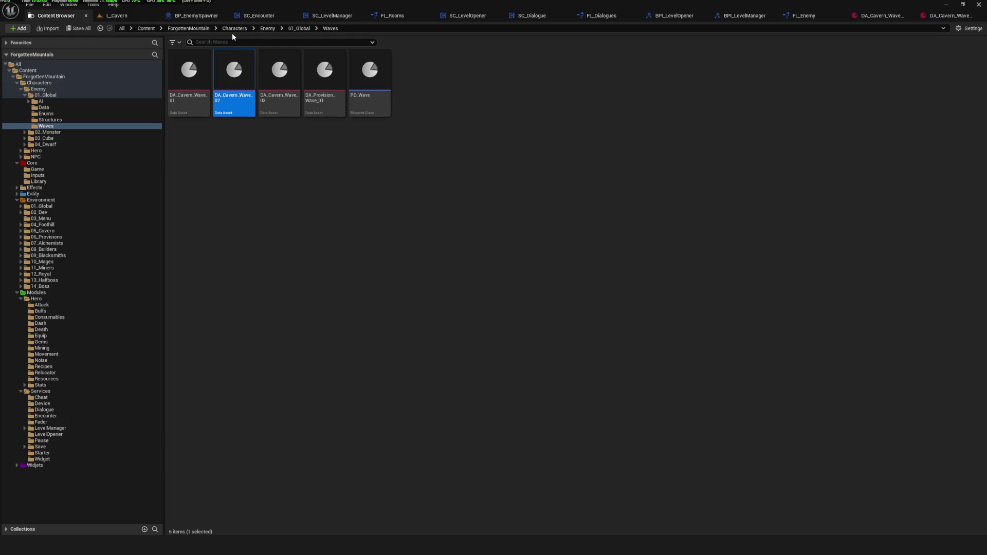
click(280, 72)
click(324, 159)
double_click(277, 77)
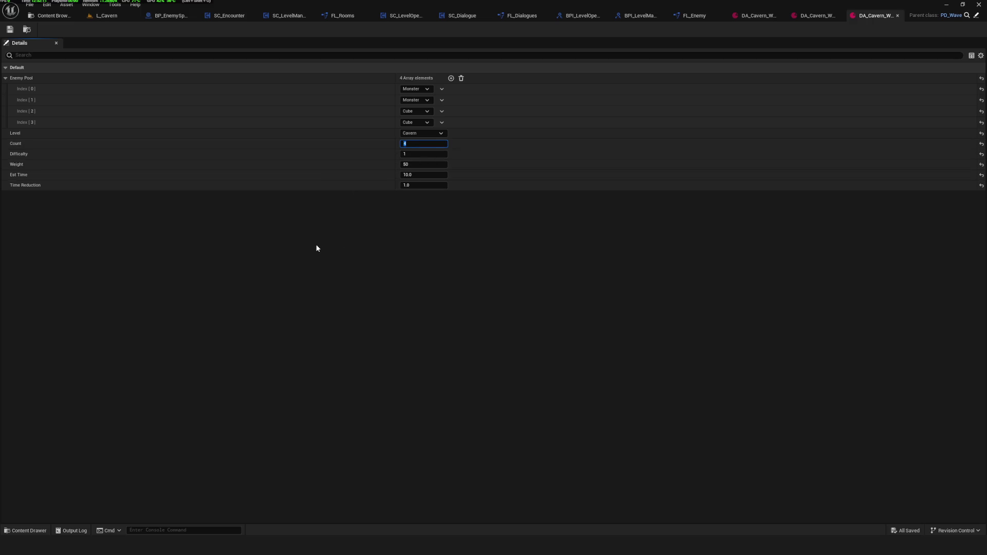
click(107, 16)
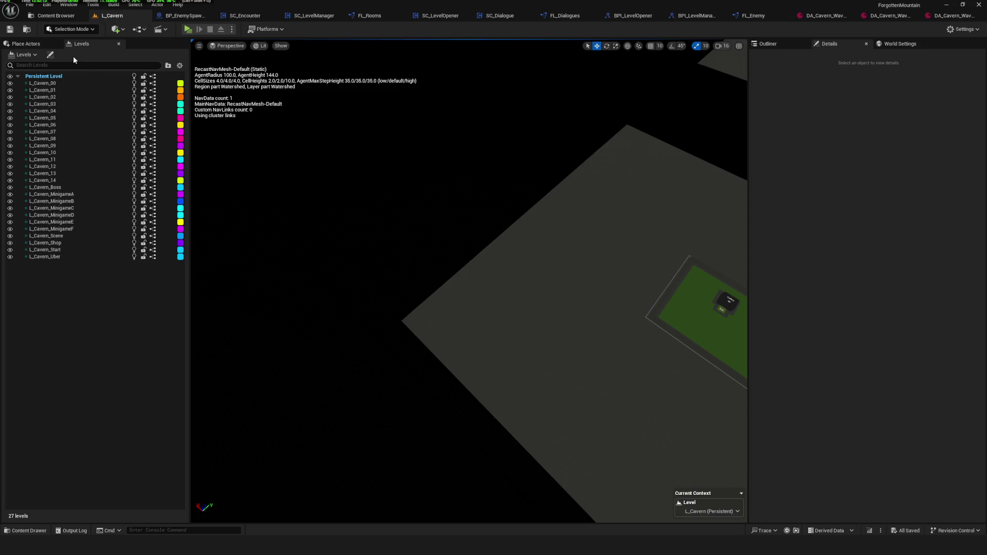
Open the L_Menu level from Environment/03_Menu.
click(188, 29)
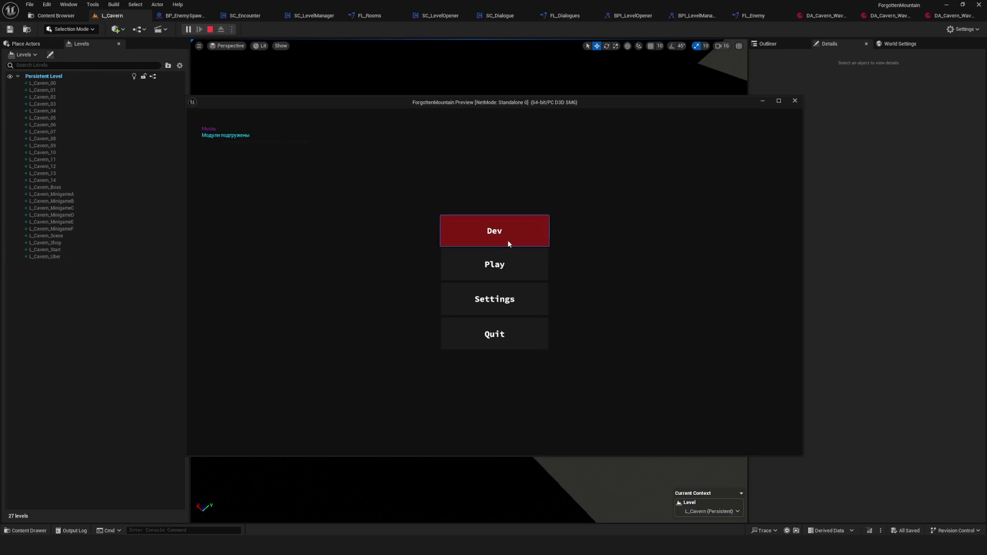
click(795, 101)
click(56, 15)
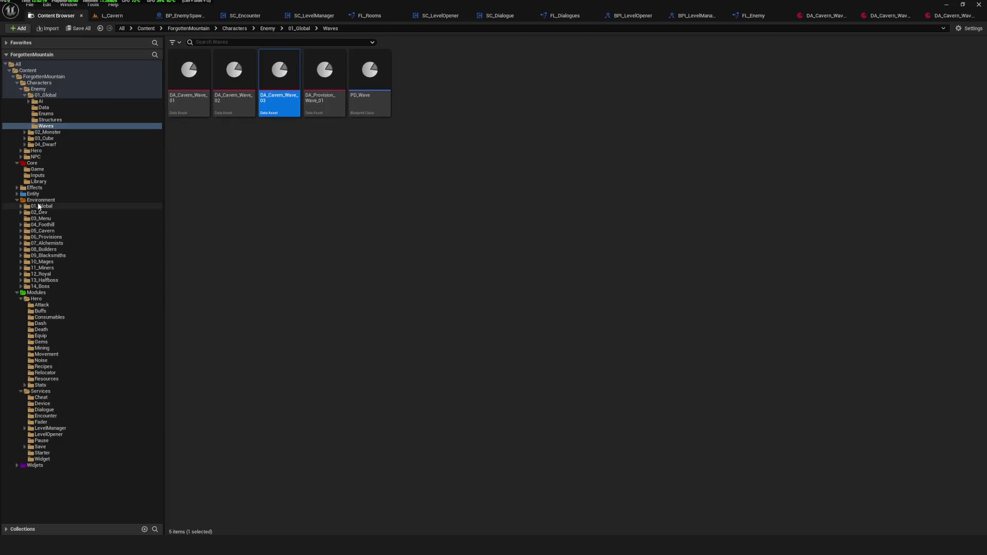
click(38, 200)
double_click(229, 103)
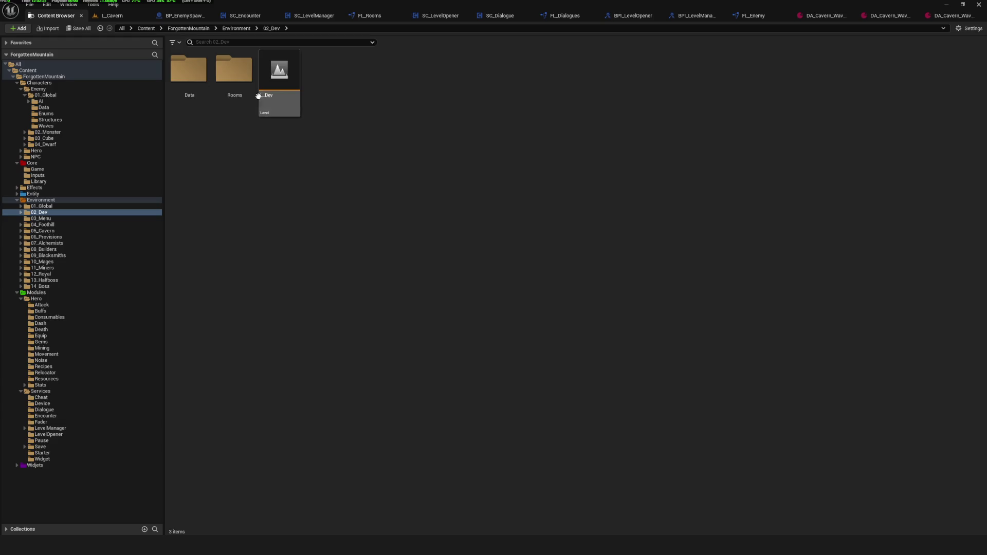
click(52, 219)
click(188, 77)
click(110, 16)
Play-test a new game from L_Menu, walk through to Cavern 13, and stop.
click(189, 29)
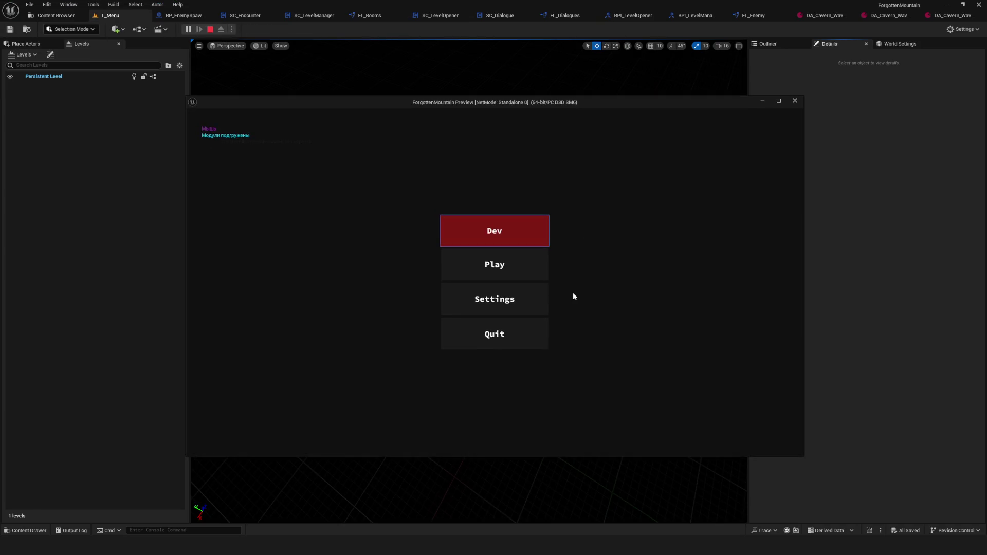
click(530, 265)
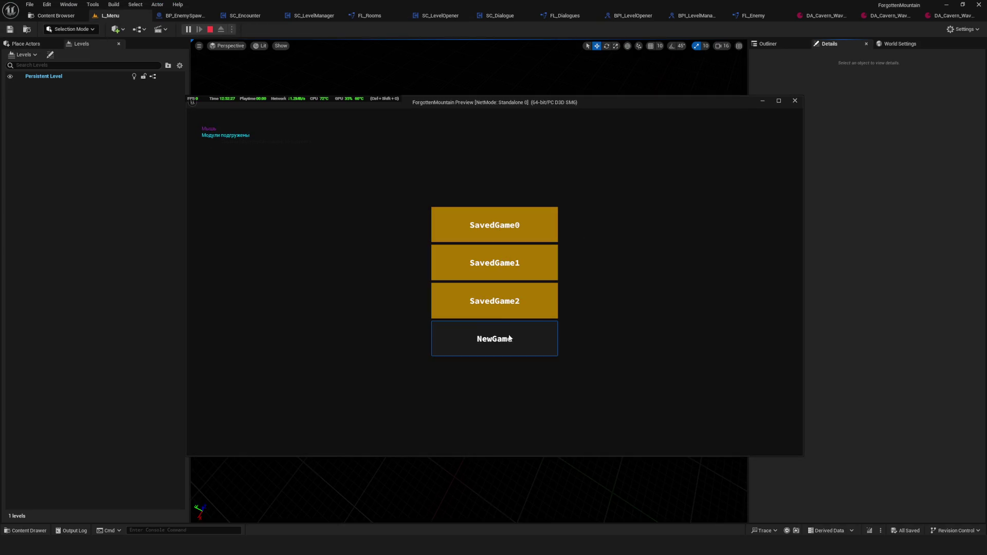
click(532, 325)
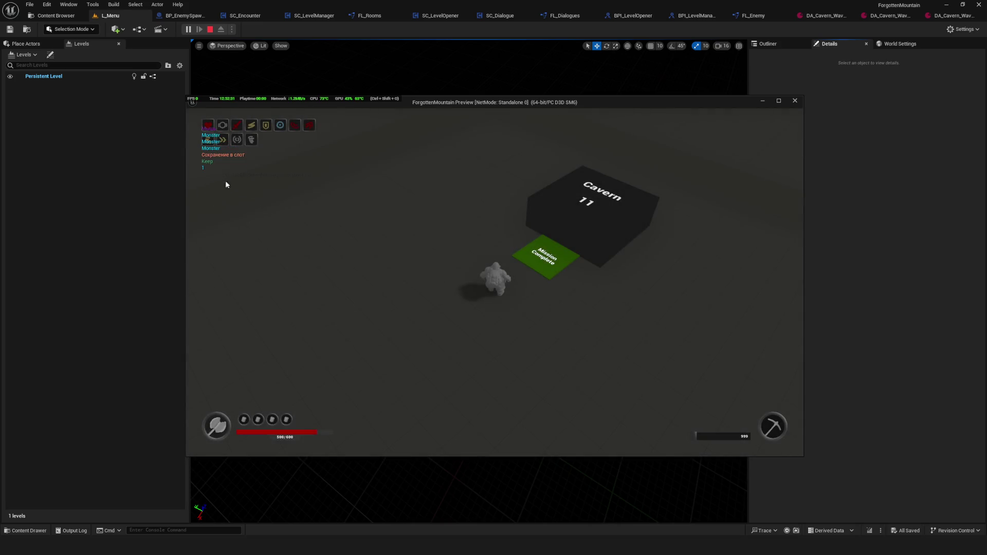
click(557, 276)
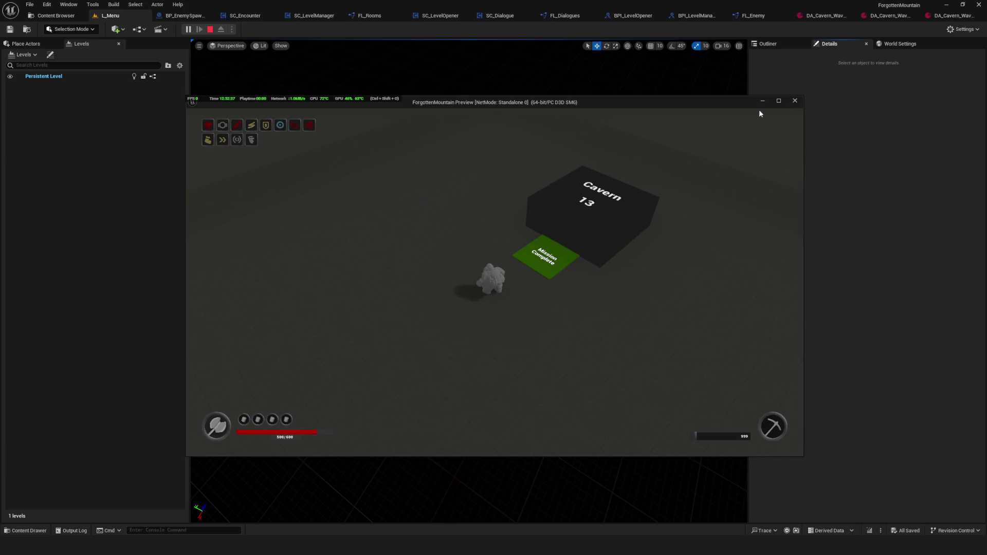
key(Escape)
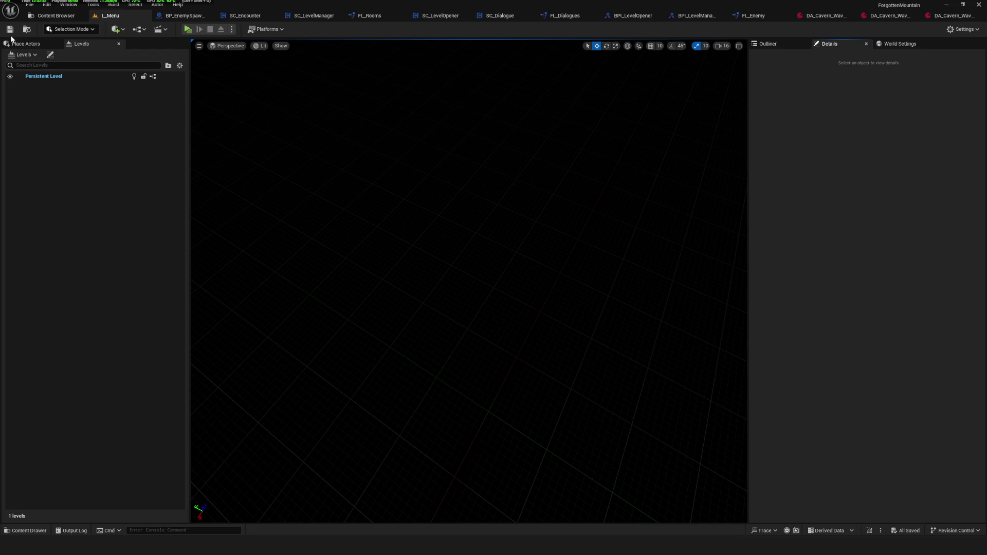
Save SC_Encounter with its random-wave Is Valid Wave logic.
click(776, 12)
scroll(558, 214, down, 5)
scroll(558, 214, up, 5)
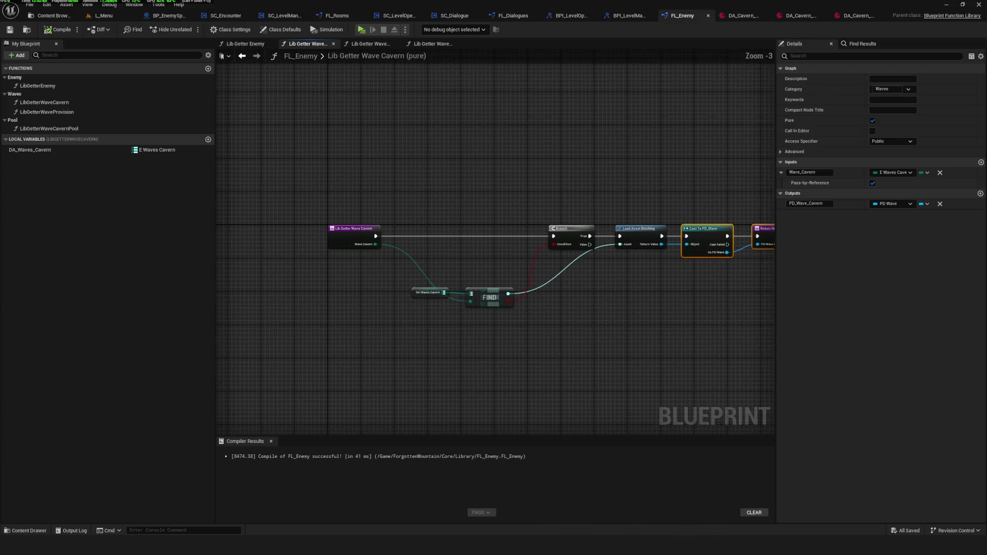
click(226, 16)
mouse_move(417, 285)
mouse_down()
mouse_move(425, 300)
mouse_move(713, 331)
mouse_up()
drag(640, 264, 627, 264)
mouse_move(643, 326)
mouse_down()
mouse_move(506, 287)
mouse_move(536, 268)
mouse_up()
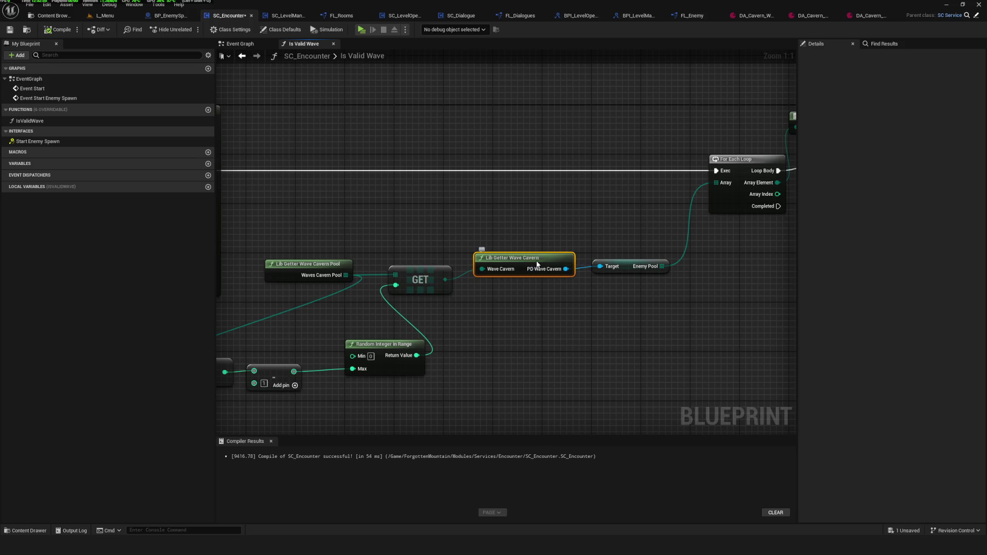
click(13, 30)
In FL_Enemy's Lib Getter Wave Cavern, check that the DA_Waves_Cavern map lists all three cavern waves.
drag(550, 166, 716, 165)
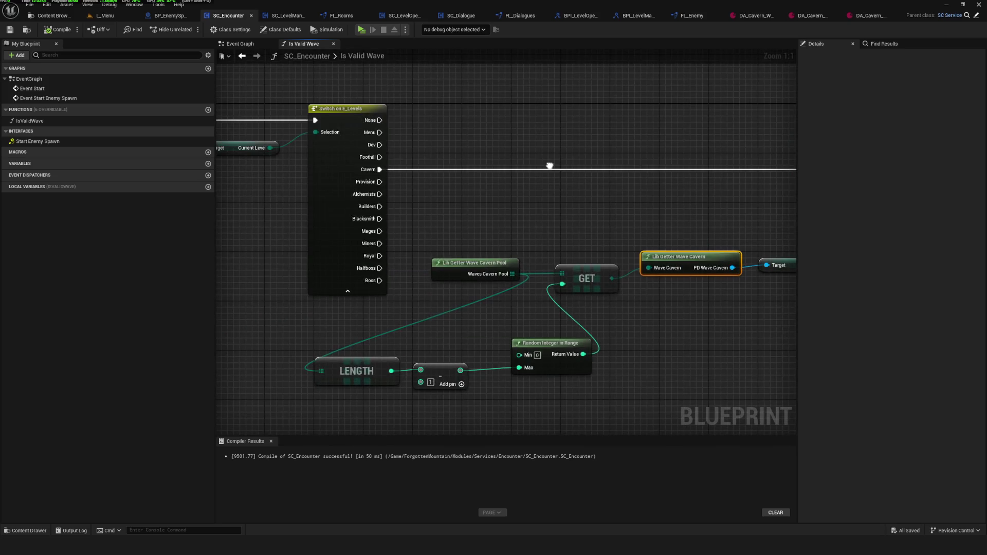
double_click(699, 262)
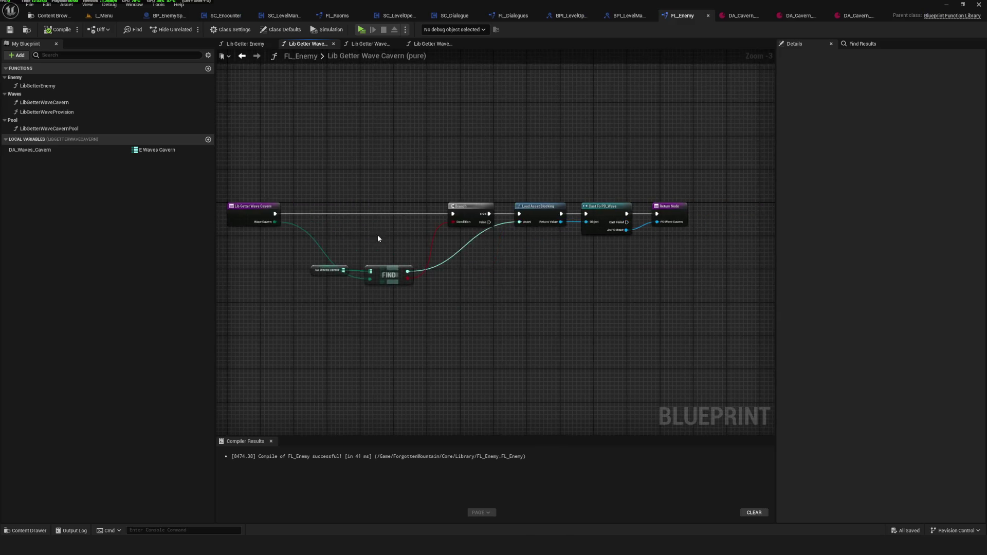
scroll(377, 235, up, 2)
click(315, 282)
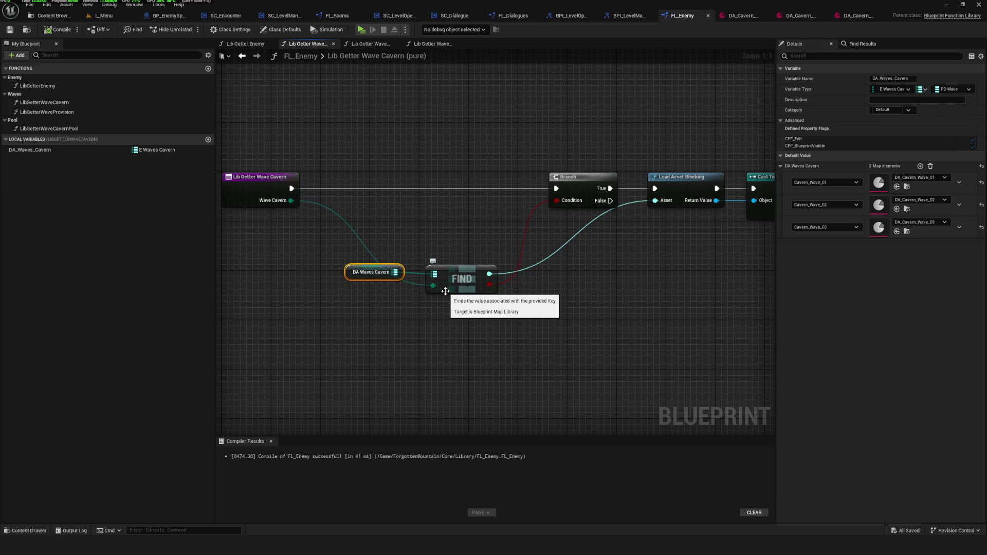
click(269, 196)
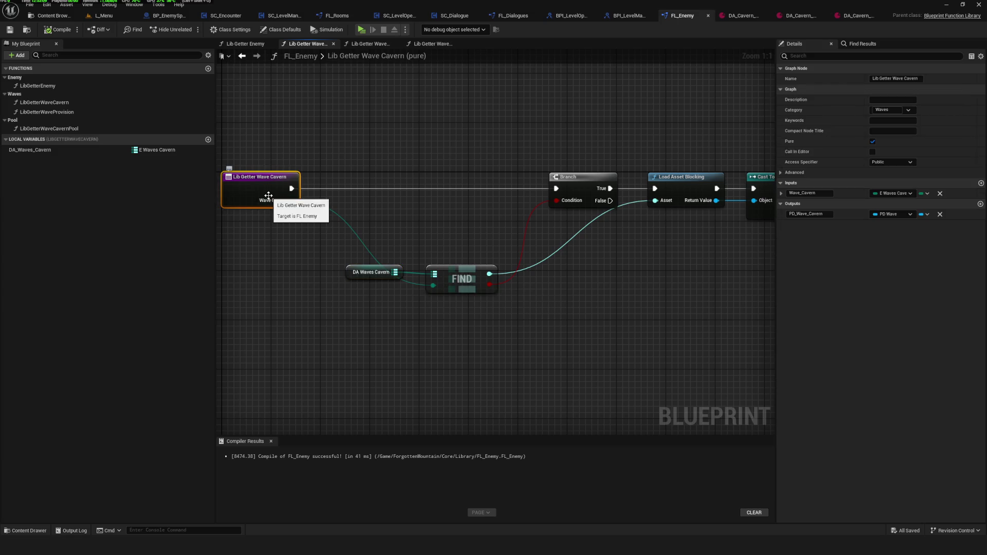
drag(338, 211, 471, 323)
click(463, 285)
click(58, 153)
mouse_move(655, 249)
mouse_down()
mouse_move(340, 265)
mouse_move(556, 252)
mouse_up()
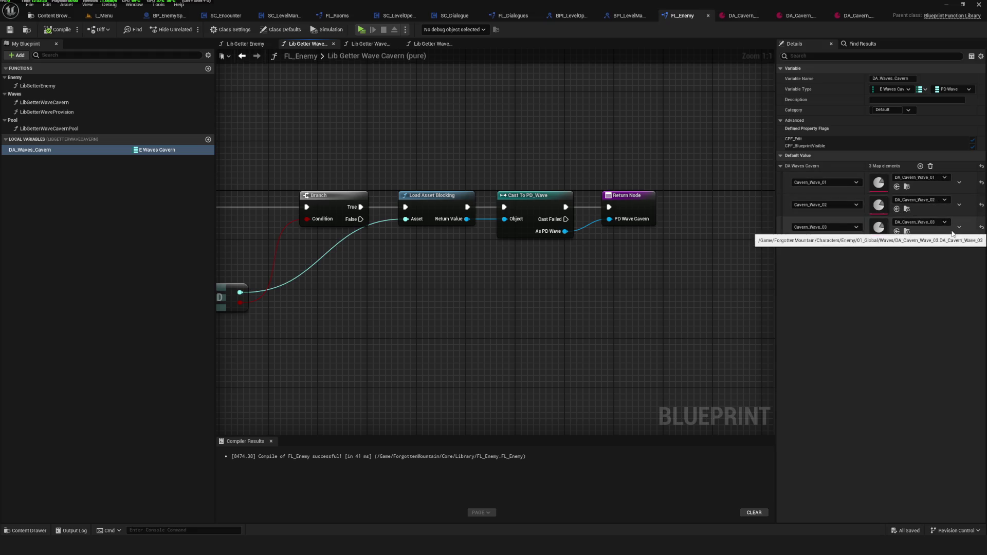
Toggle the performance stats overlay and start a play test at the save-slot list.
key(ctrl+shift+o)
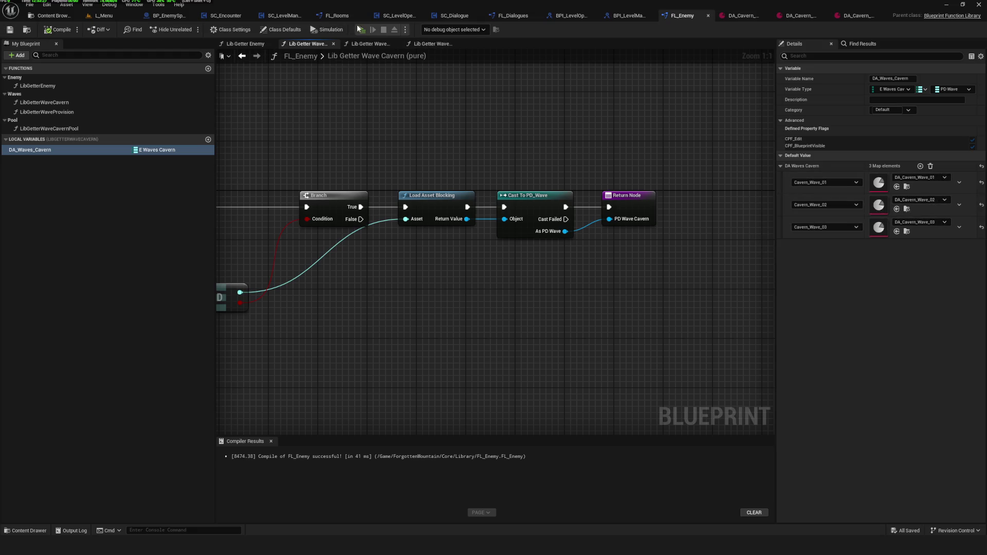
click(360, 30)
click(526, 240)
Load a saved game, close it, and relaunch the play test to the save-slot list.
click(514, 251)
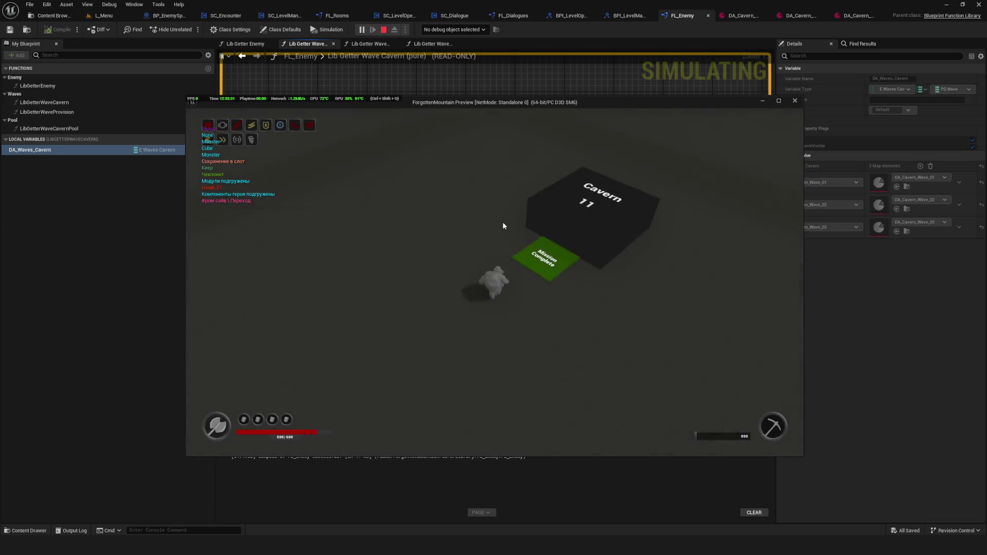
click(795, 101)
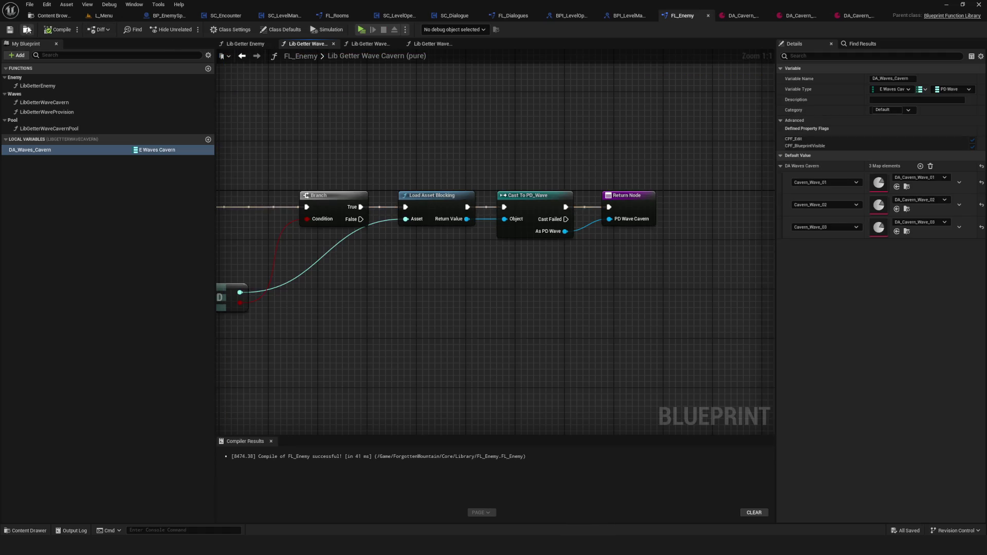
click(362, 29)
click(500, 230)
Delete all four saved game slots, start a new game, and walk into the Entrance Room.
click(517, 341)
click(485, 288)
click(486, 299)
click(487, 302)
click(478, 262)
click(467, 298)
click(511, 252)
key(Return)
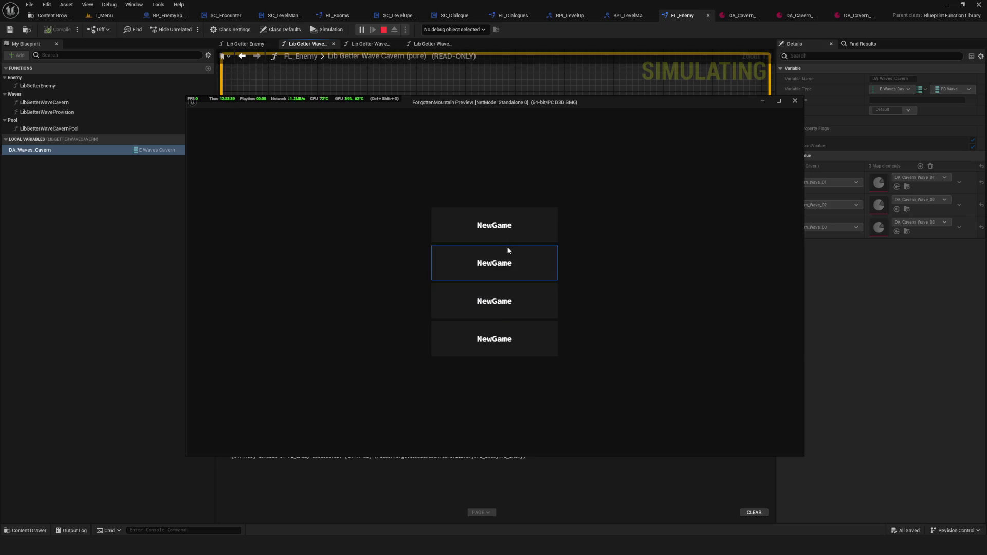
click(508, 252)
key(w)
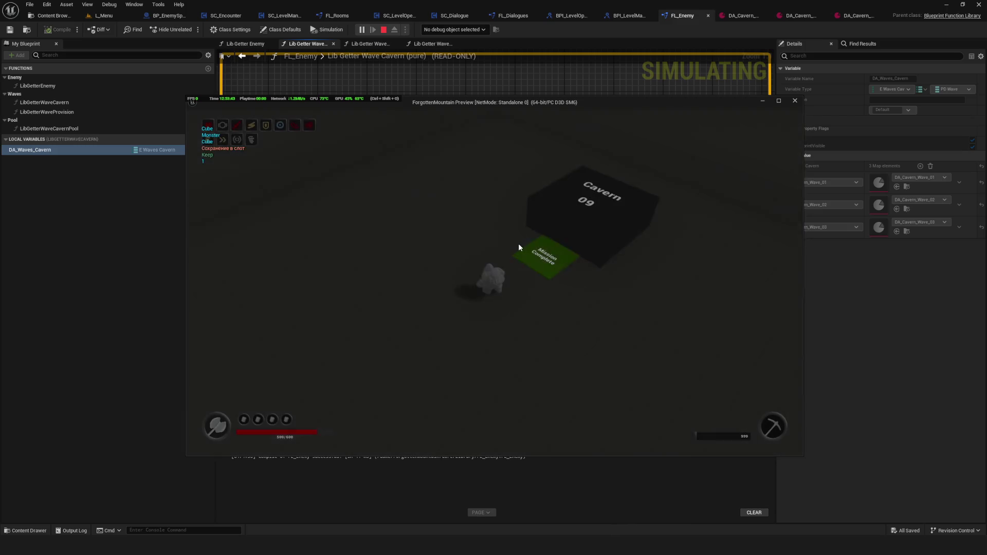